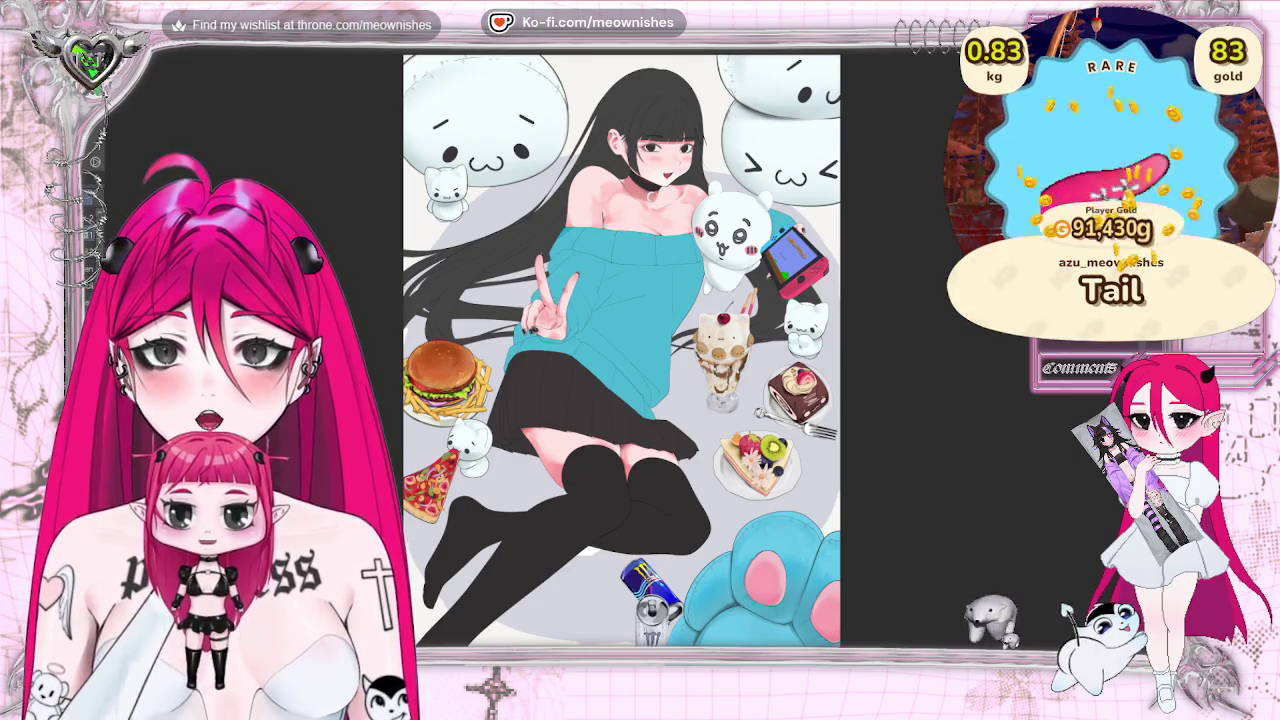
Apply a Hue/Saturation/Luminosity adjustment with saturation 8 and luminosity 7 to the artwork
{"action": "key", "text": "alt+Tab"}
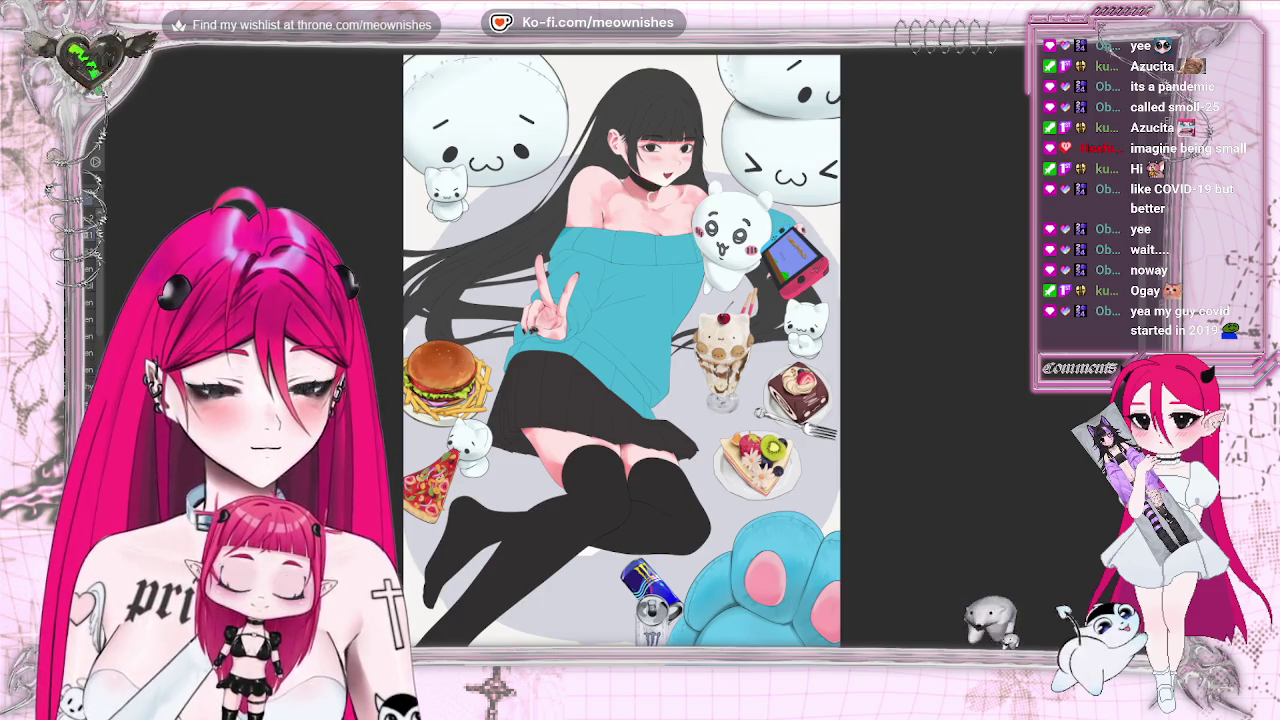
{"action": "scroll", "coordinate": [621, 350], "scroll_direction": "down", "scroll_amount": 2}
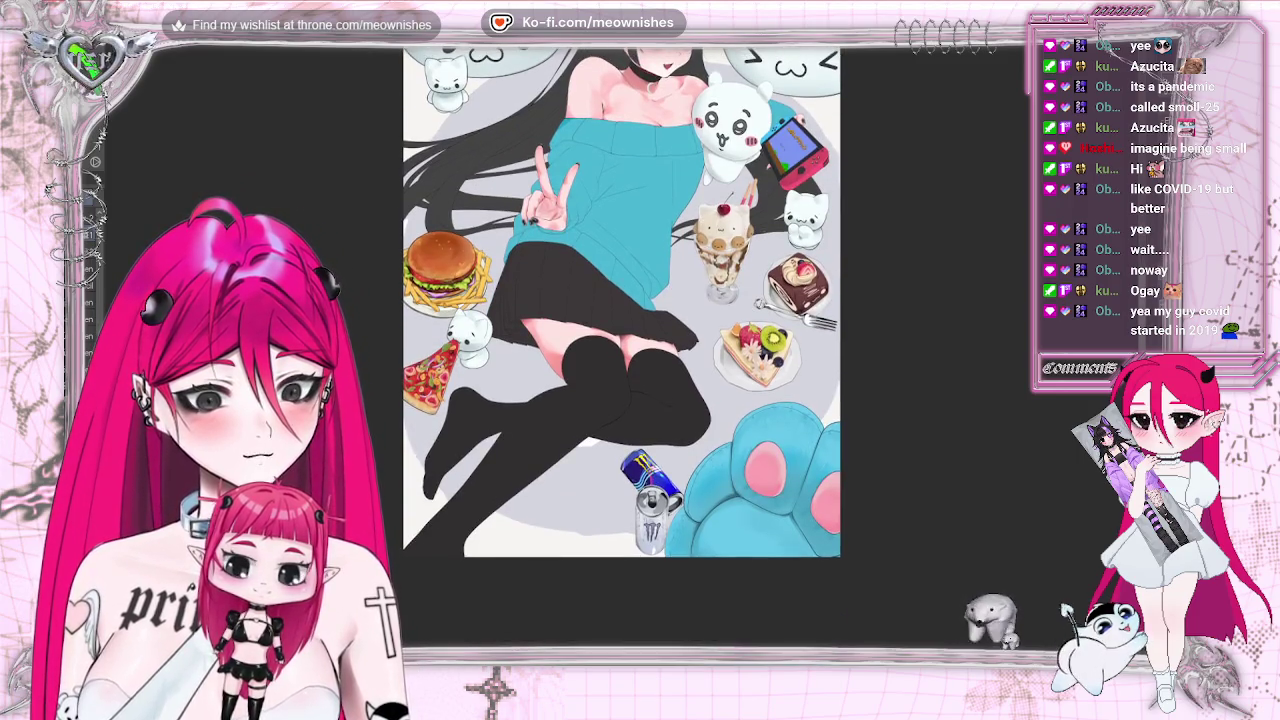
{"action": "scroll", "coordinate": [621, 300], "scroll_direction": "down", "scroll_amount": 3}
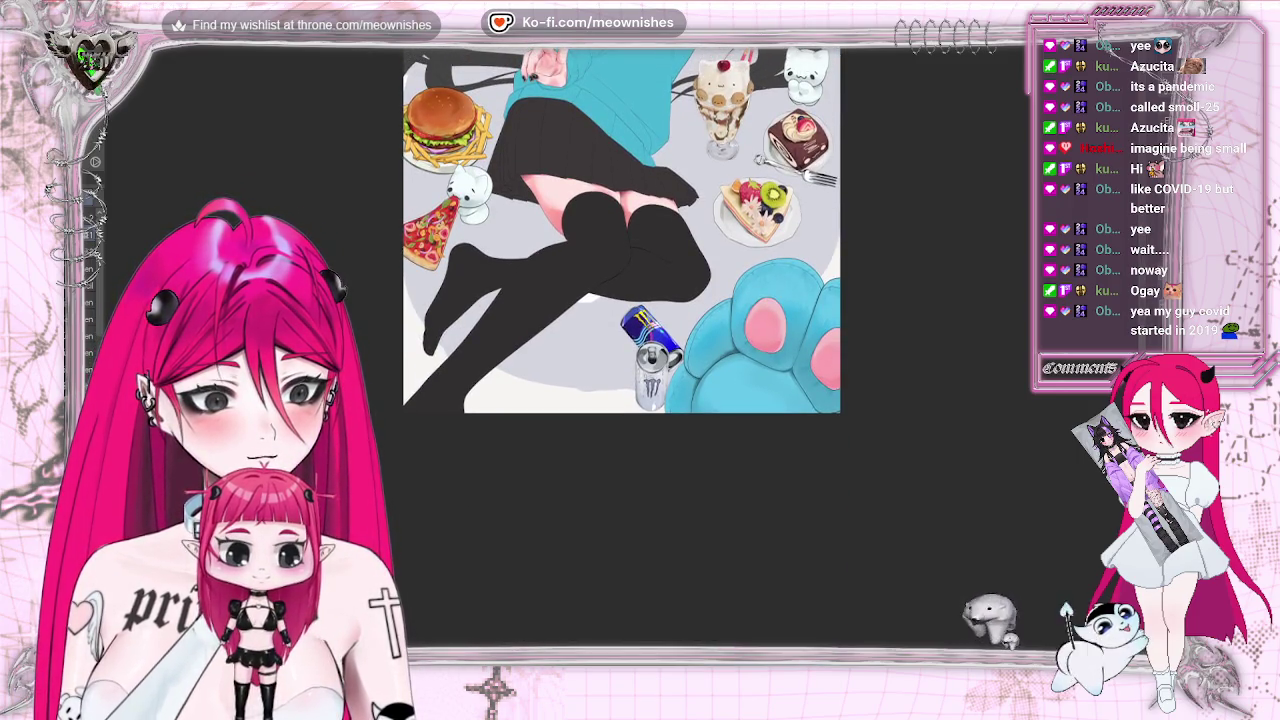
{"action": "scroll", "coordinate": [621, 357], "scroll_direction": "up", "scroll_amount": 5}
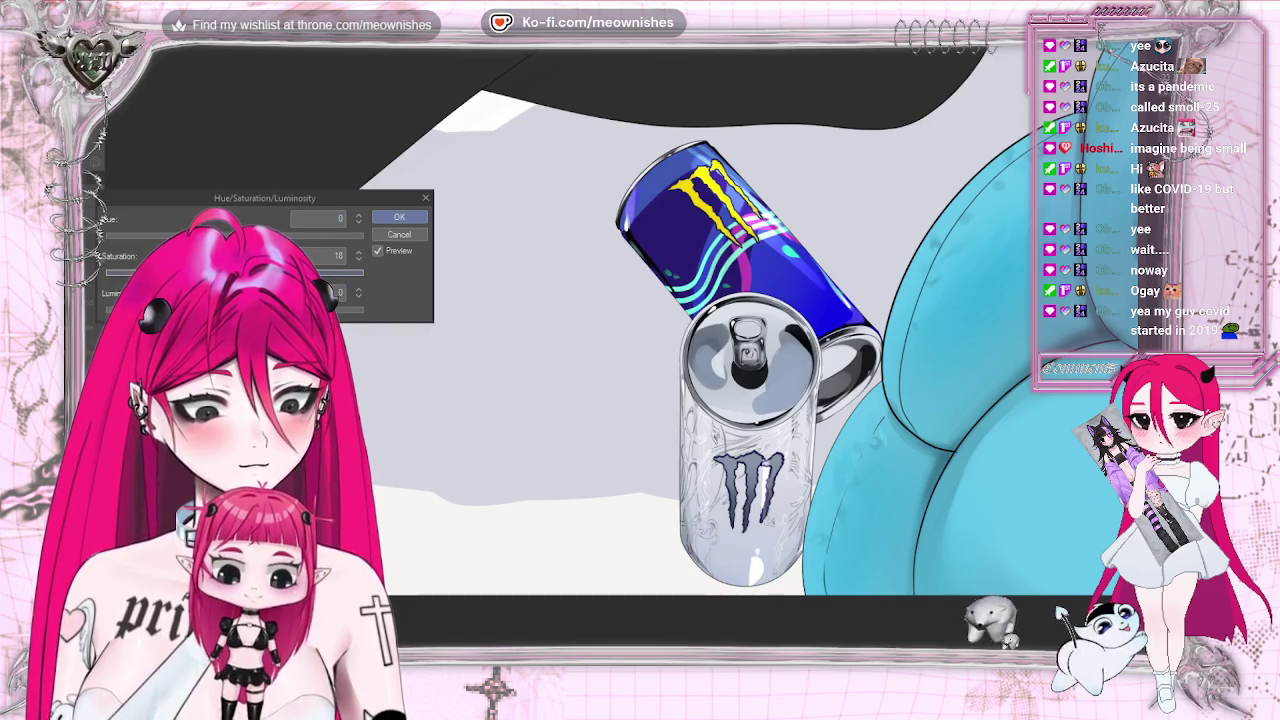
{"action": "left_click_drag", "start_coordinate": [257, 272], "coordinate": [244, 272]}
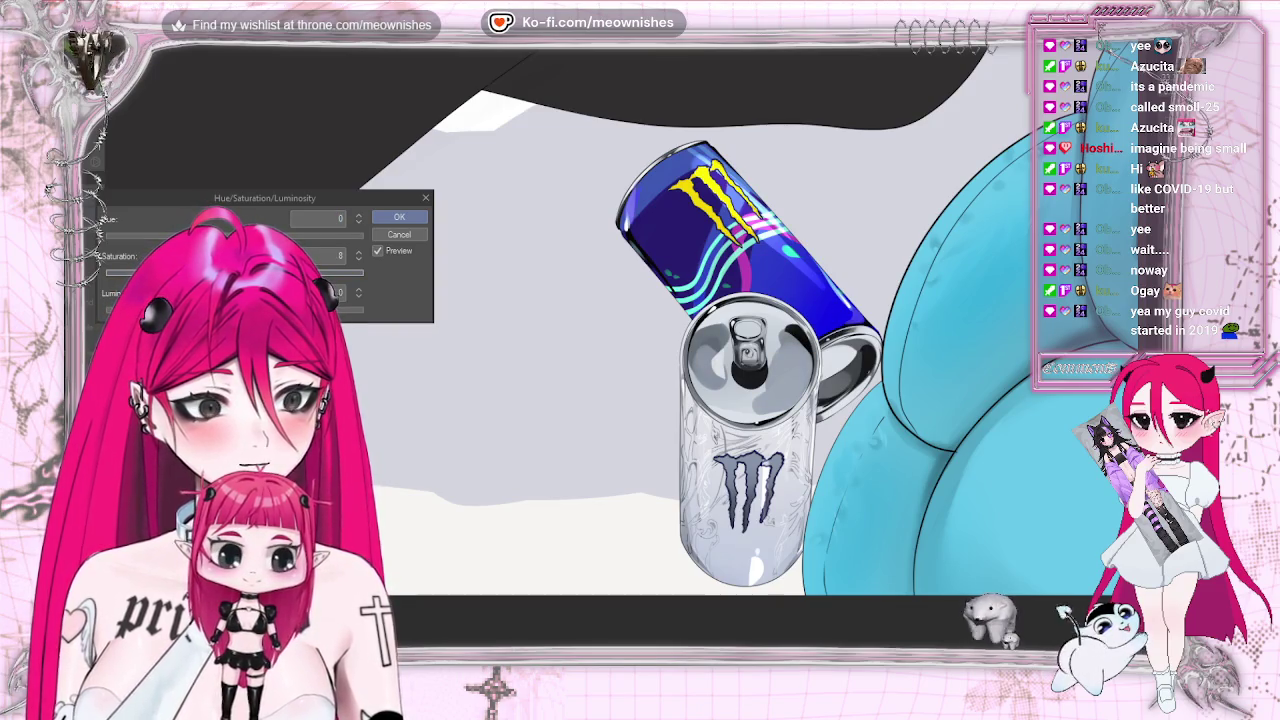
{"action": "key", "text": "ctrl+0"}
{"action": "scroll", "coordinate": [620, 245], "scroll_direction": "up", "scroll_amount": 5}
{"action": "scroll", "coordinate": [619, 356], "scroll_direction": "up", "scroll_amount": 5}
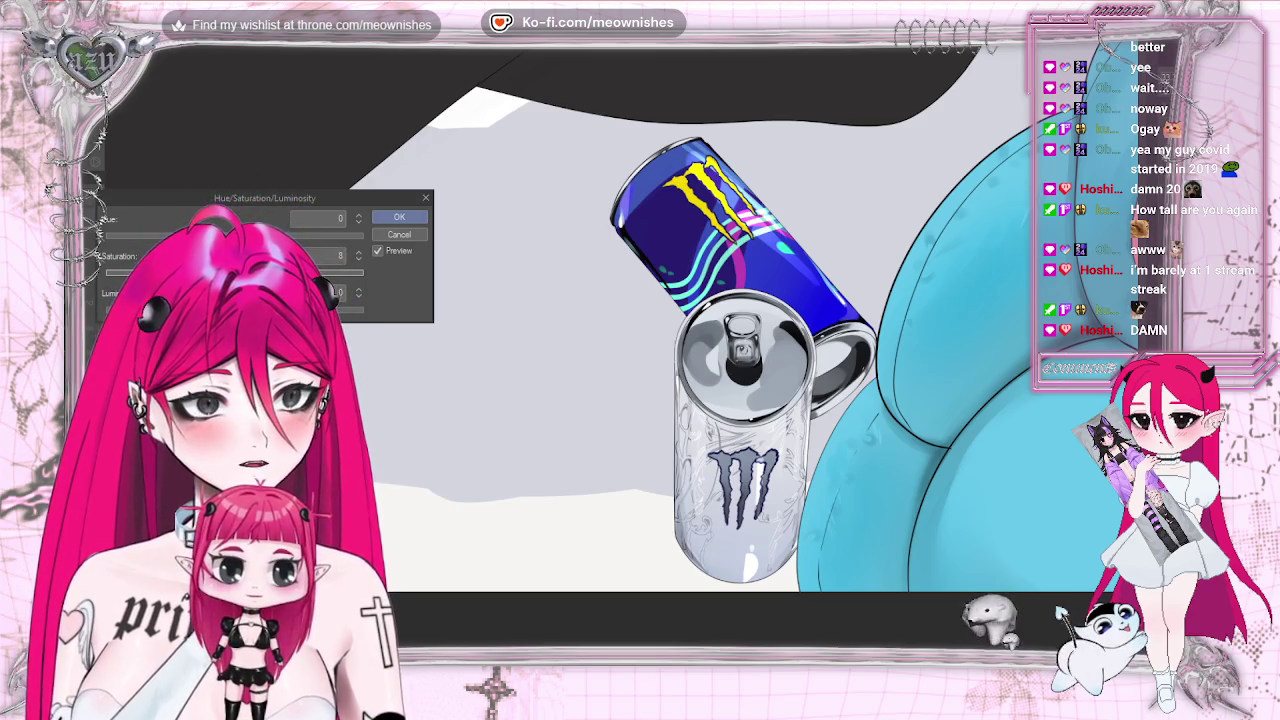
{"action": "type", "text": "7"}
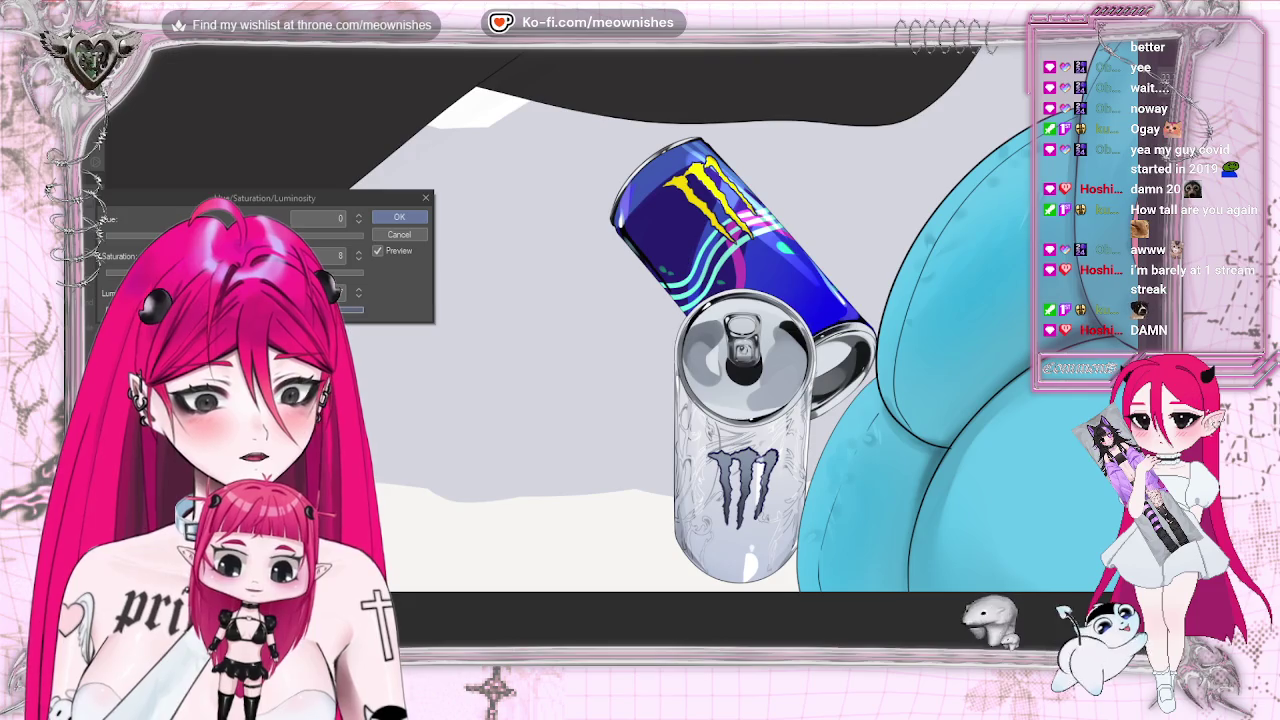
{"action": "left_click", "coordinate": [399, 217]}
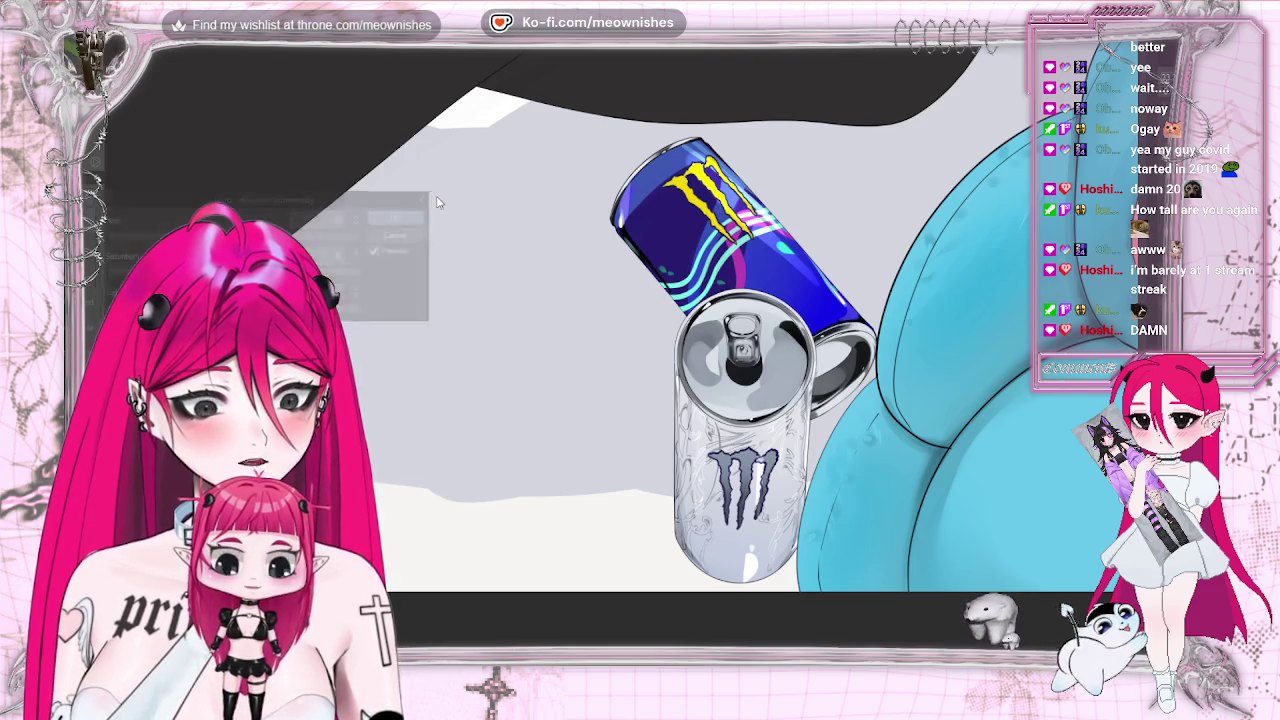
{"action": "scroll", "coordinate": [620, 320], "scroll_direction": "down", "scroll_amount": 5}
{"action": "scroll", "coordinate": [620, 320], "scroll_direction": "down", "scroll_amount": 3}
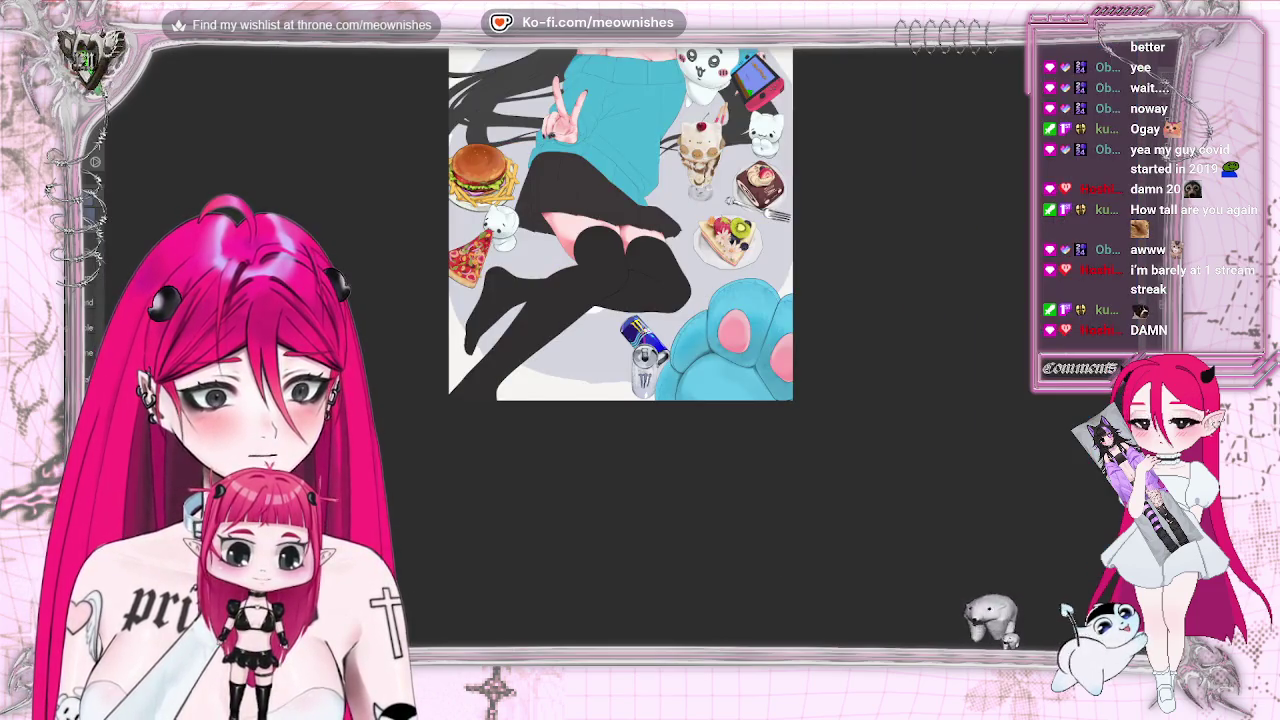
{"action": "scroll", "coordinate": [620, 335], "scroll_direction": "up", "scroll_amount": 8}
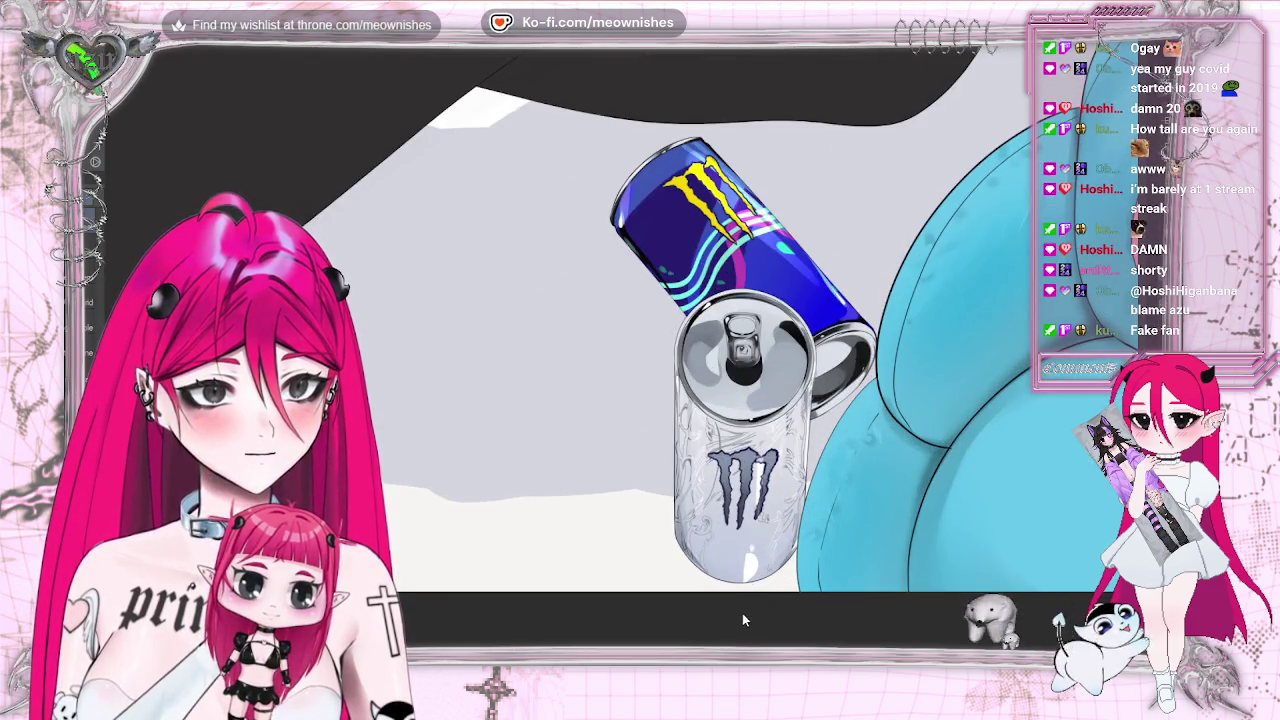
{"action": "scroll", "coordinate": [750, 320], "scroll_direction": "right", "scroll_amount": 2}
{"action": "scroll", "coordinate": [750, 320], "scroll_direction": "right", "scroll_amount": 2}
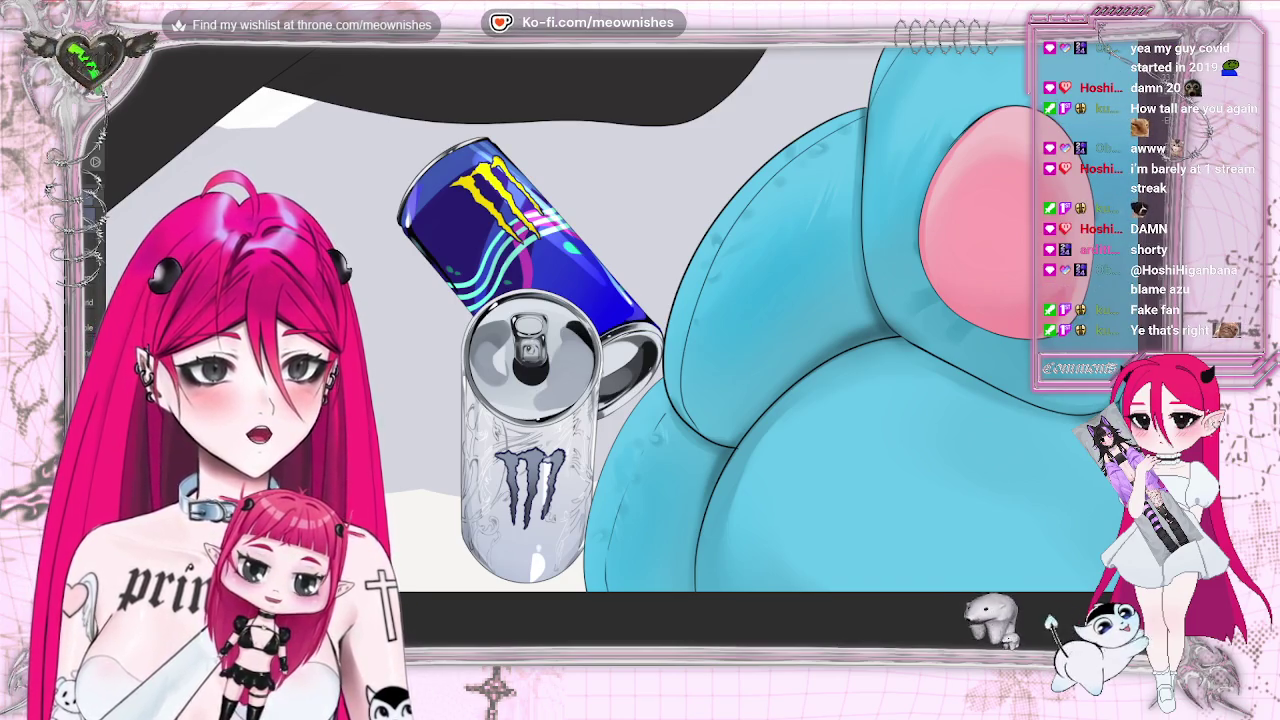
{"action": "key", "text": "ctrl+plus"}
{"action": "key", "text": "ctrl+plus"}
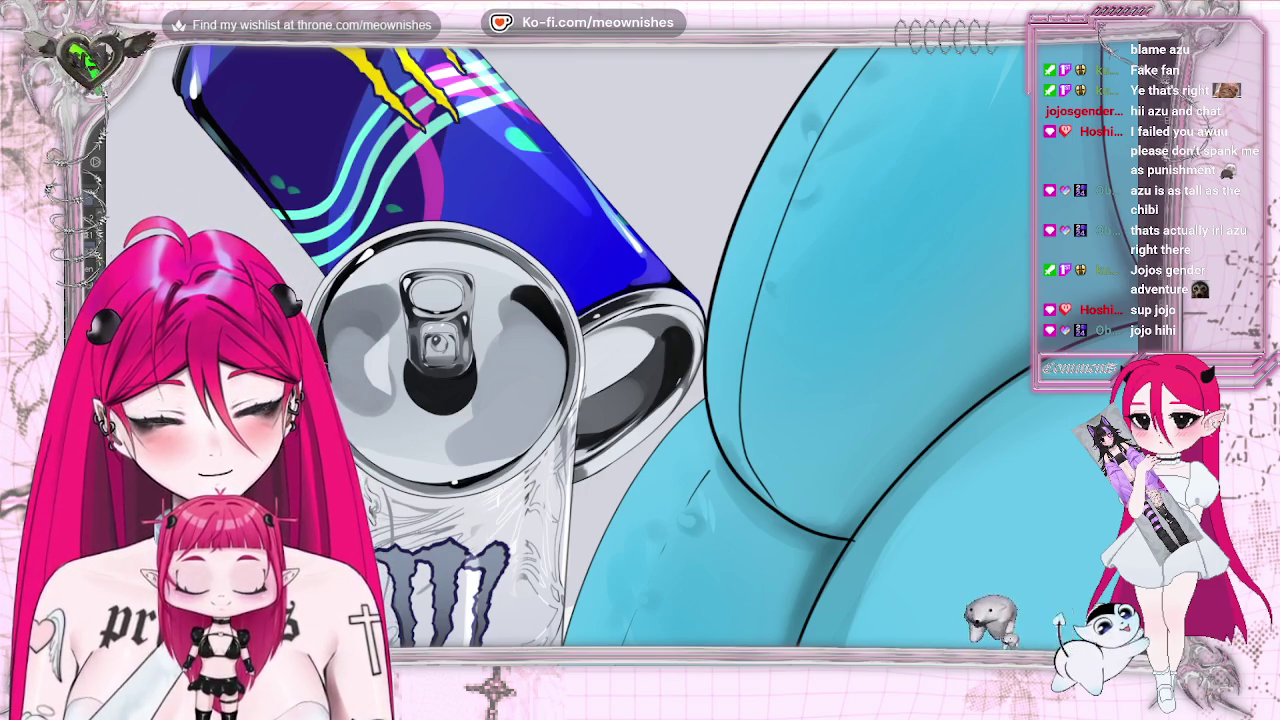
{"action": "scroll", "coordinate": [367, 314], "scroll_direction": "down", "scroll_amount": 5}
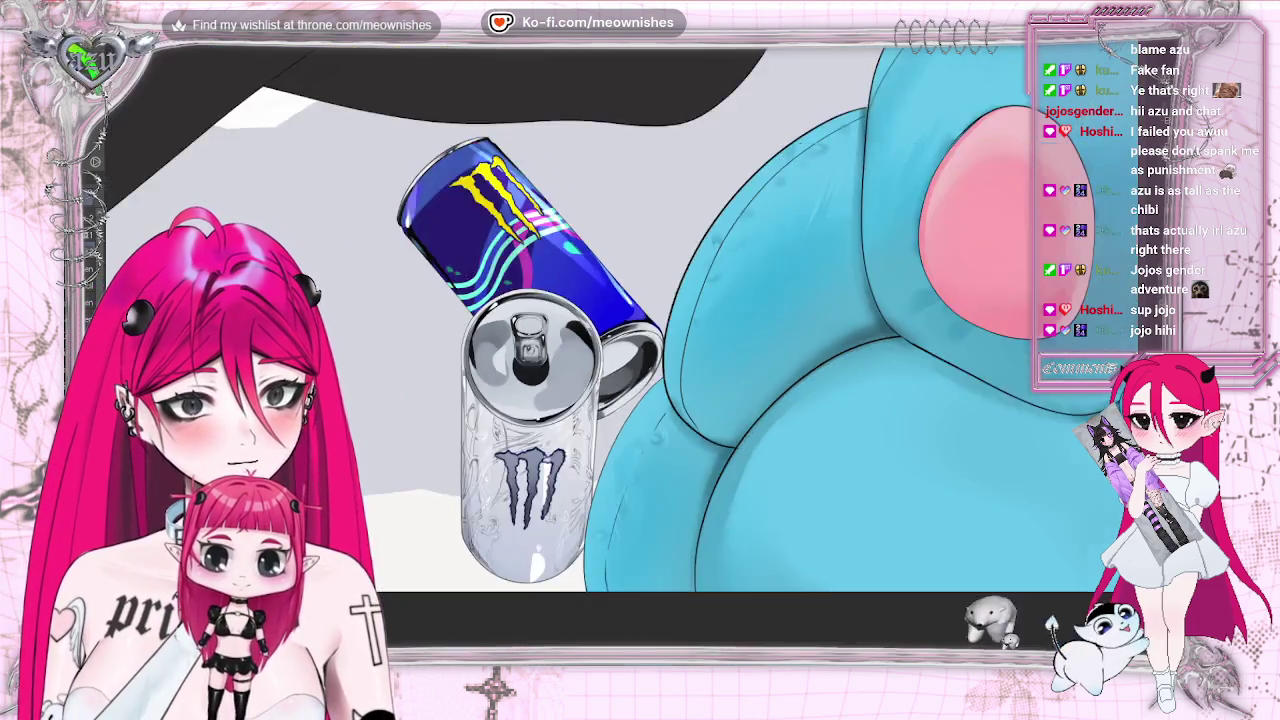
{"action": "scroll", "coordinate": [367, 314], "scroll_direction": "down", "scroll_amount": 3}
{"action": "key", "text": "h"}
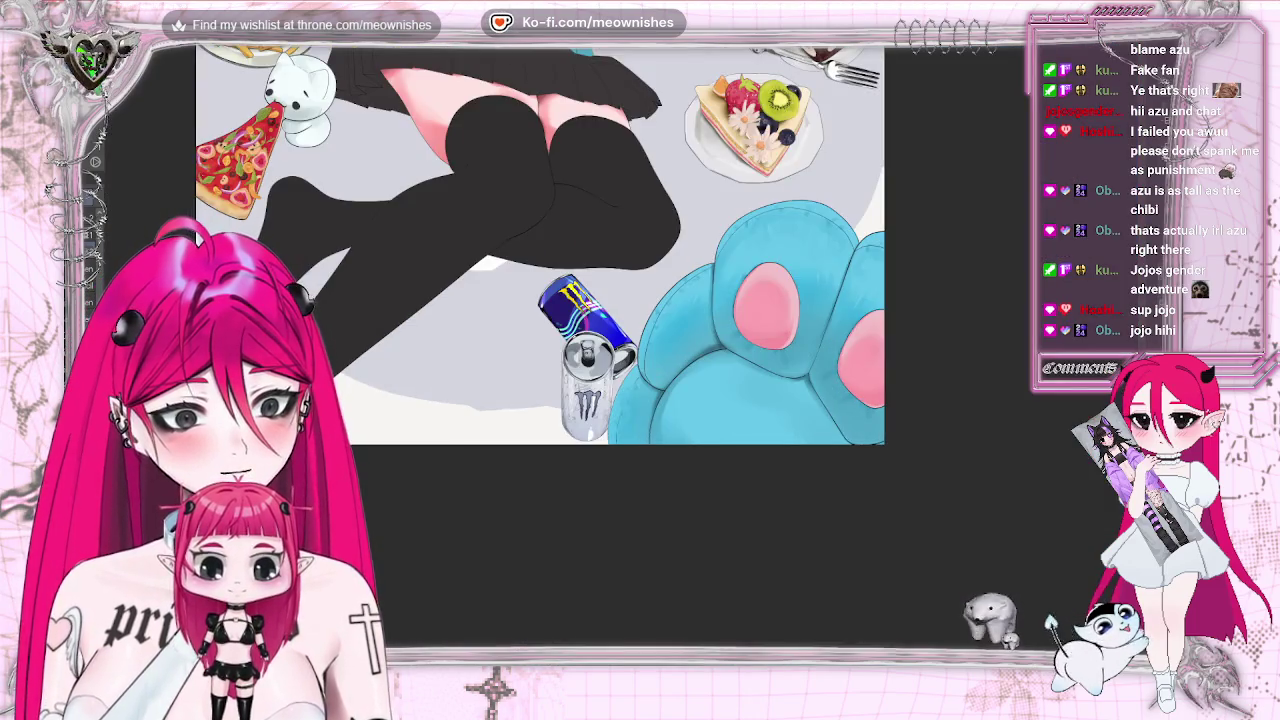
{"action": "scroll", "coordinate": [540, 345], "scroll_direction": "up", "scroll_amount": 5}
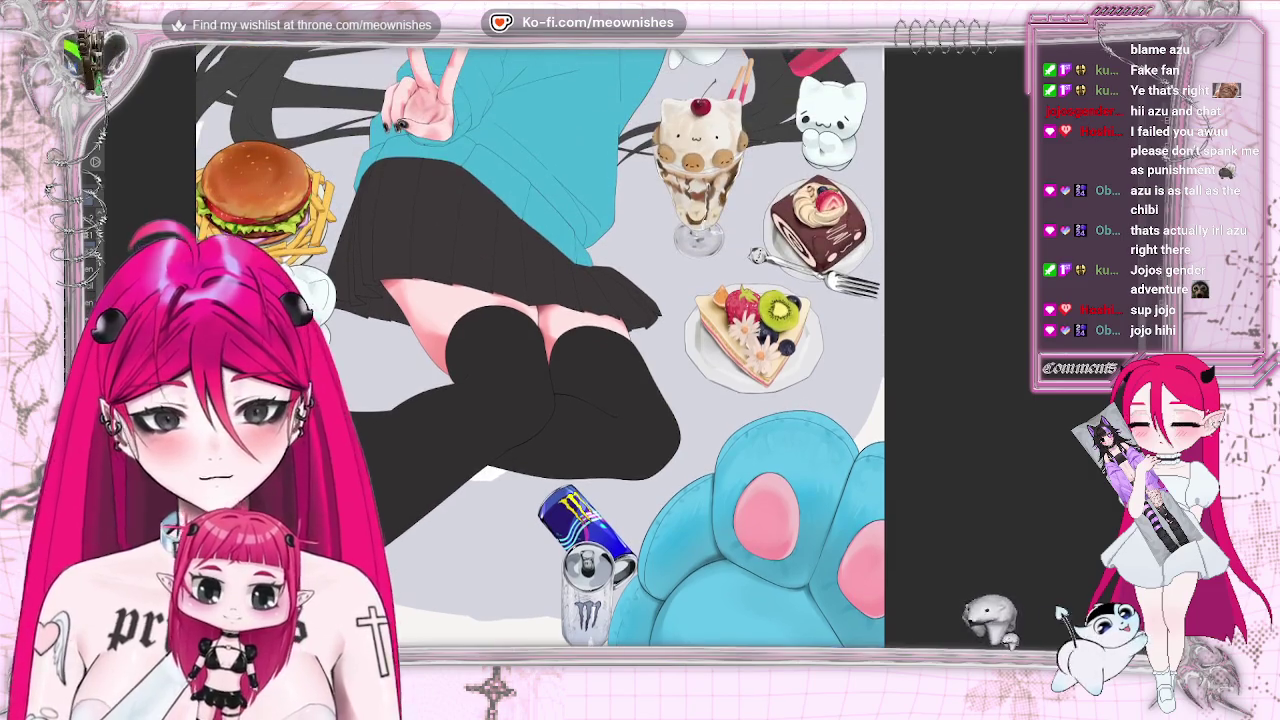
{"action": "scroll", "coordinate": [540, 345], "scroll_direction": "up", "scroll_amount": 2}
{"action": "scroll", "coordinate": [540, 345], "scroll_direction": "up", "scroll_amount": 2}
{"action": "scroll", "coordinate": [540, 345], "scroll_direction": "up", "scroll_amount": 1}
{"action": "scroll", "coordinate": [540, 345], "scroll_direction": "down", "scroll_amount": 5}
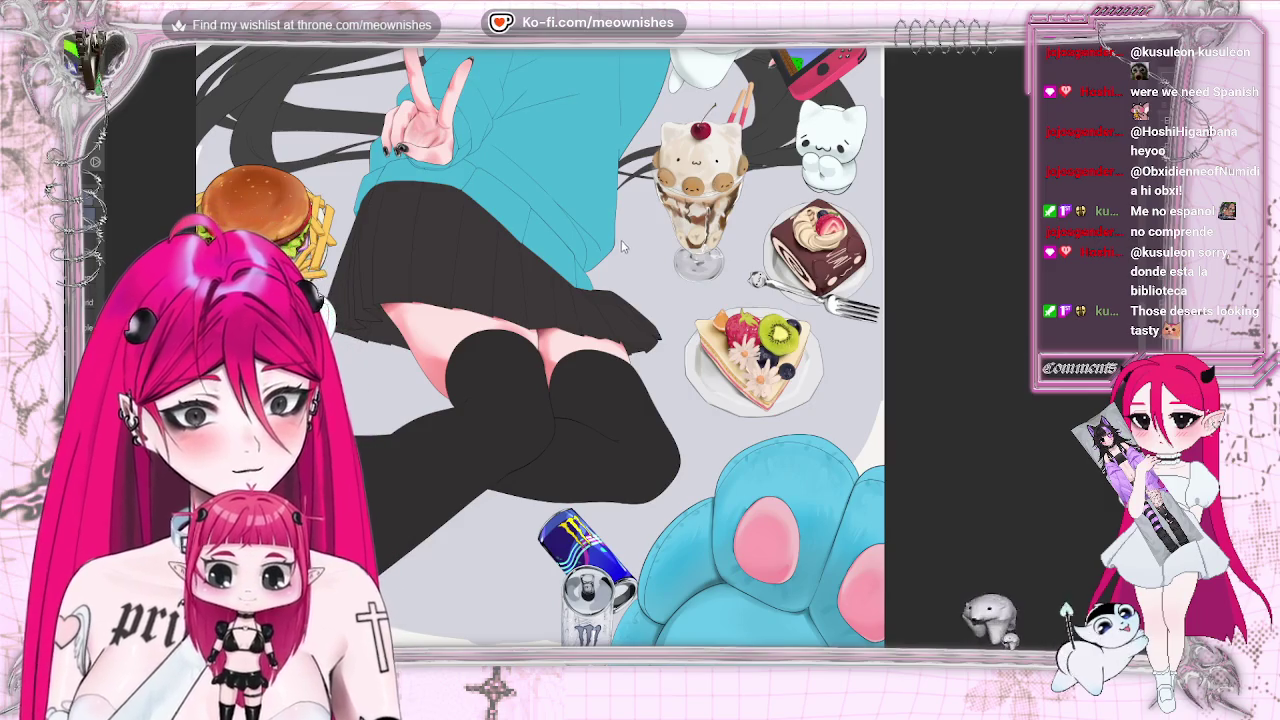
Fit the whole artwork in the window, then zoom in slightly
{"action": "scroll", "coordinate": [540, 345], "scroll_direction": "down", "scroll_amount": 2}
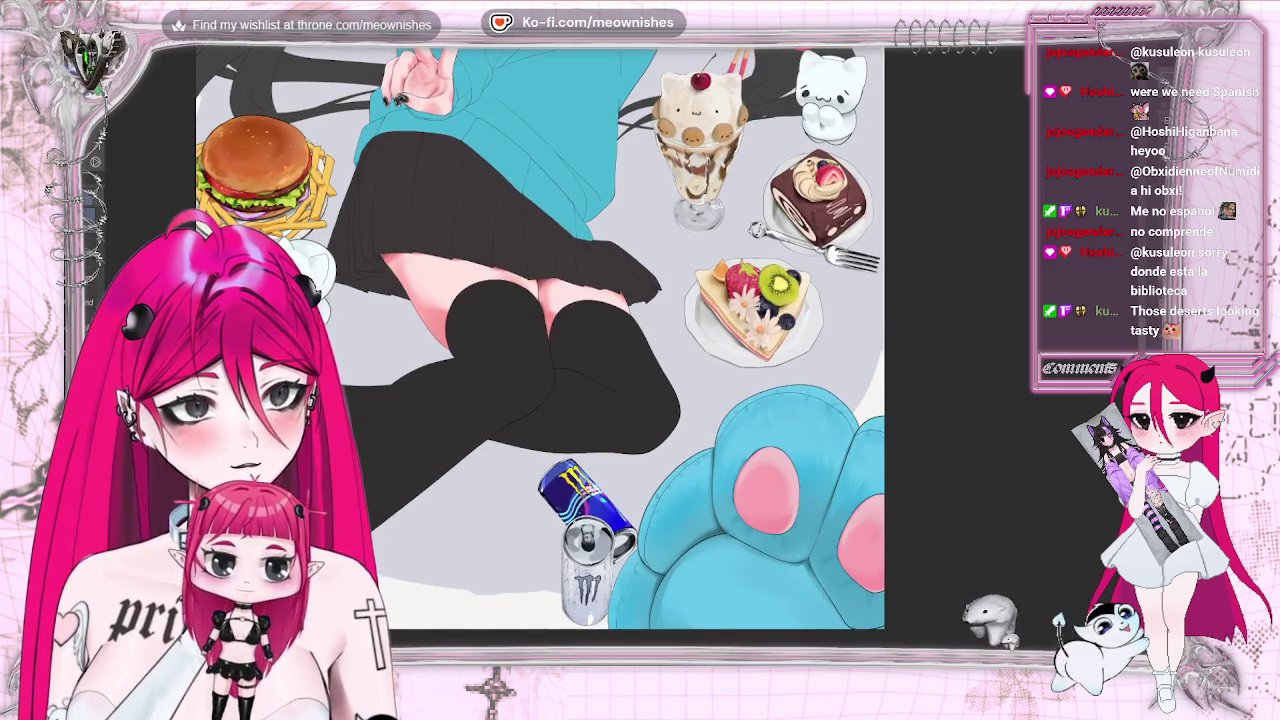
{"action": "scroll", "coordinate": [540, 340], "scroll_direction": "down", "scroll_amount": 3}
{"action": "scroll", "coordinate": [586, 258], "scroll_direction": "up", "scroll_amount": 1}
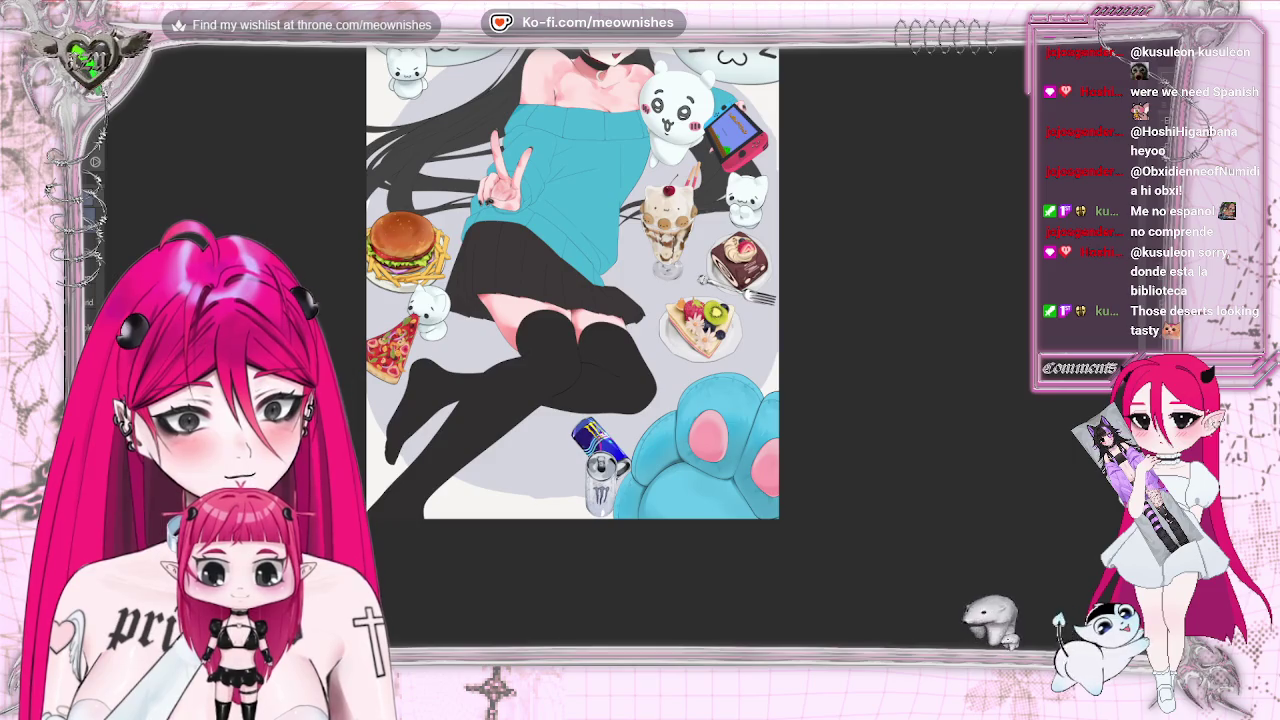
{"action": "scroll", "coordinate": [660, 365], "scroll_direction": "up", "scroll_amount": 1}
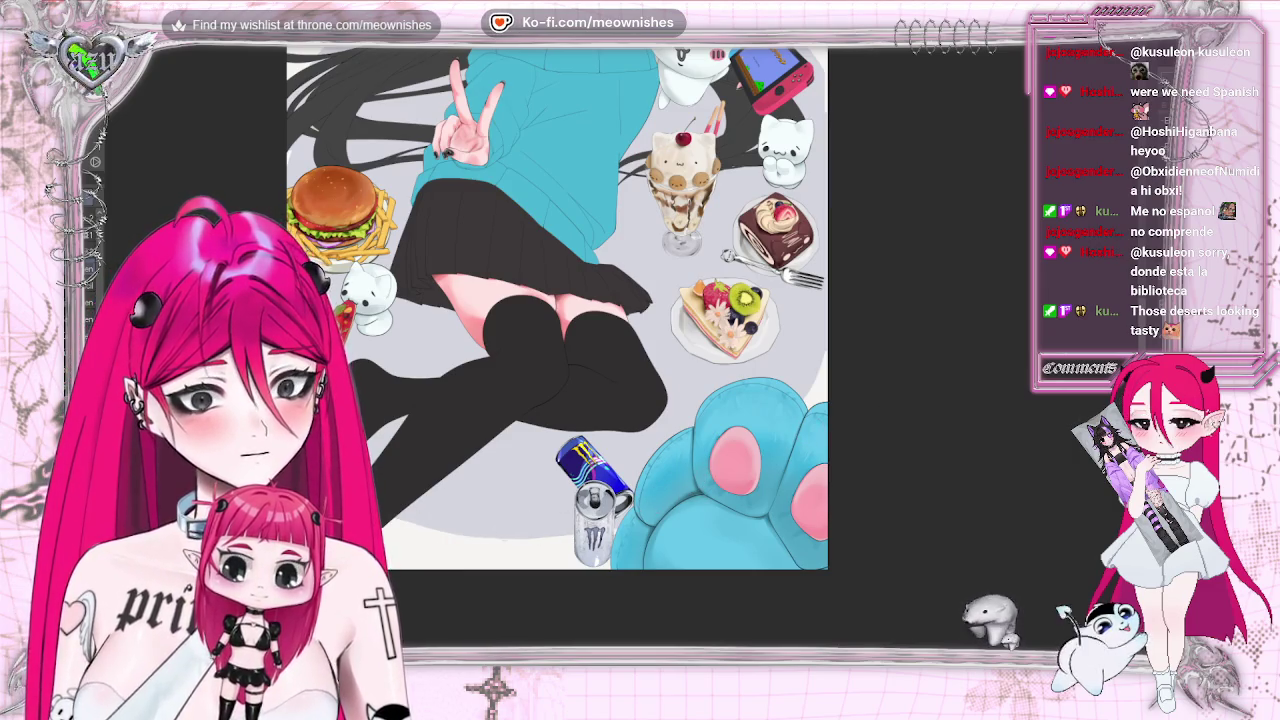
{"action": "scroll", "coordinate": [557, 345], "scroll_direction": "up", "scroll_amount": 3}
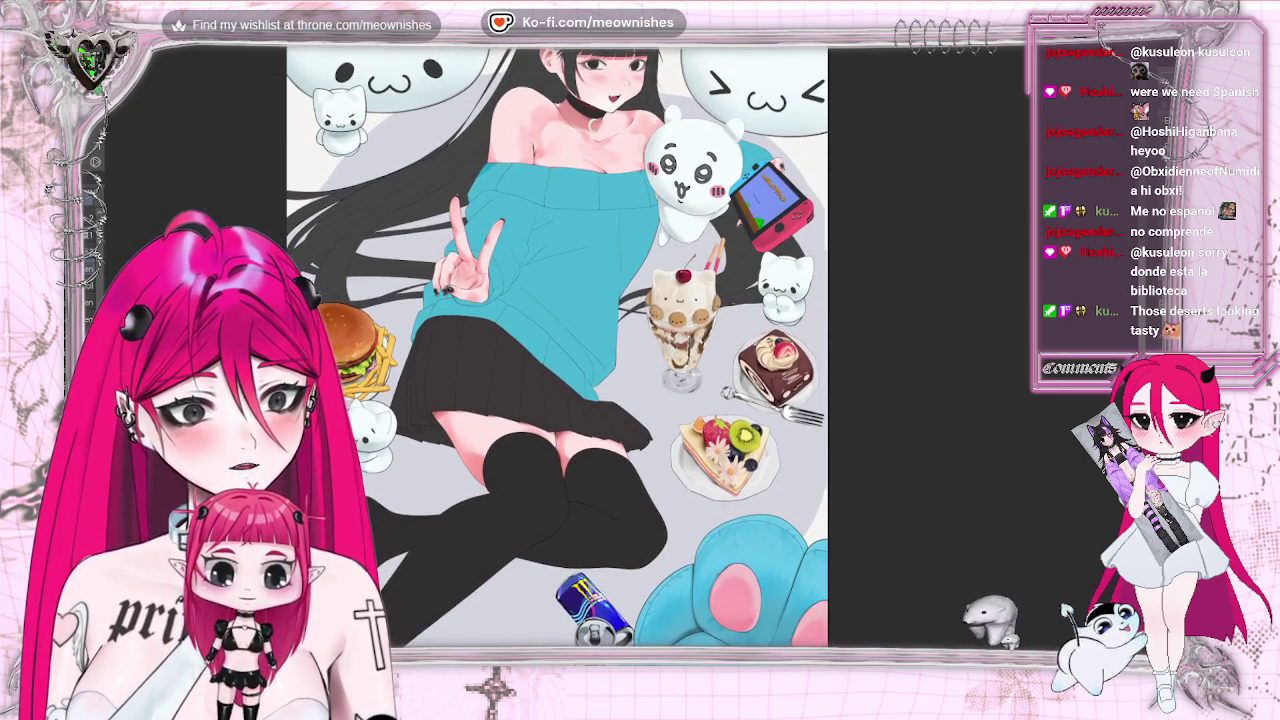
{"action": "scroll", "coordinate": [557, 345], "scroll_direction": "down", "scroll_amount": 1}
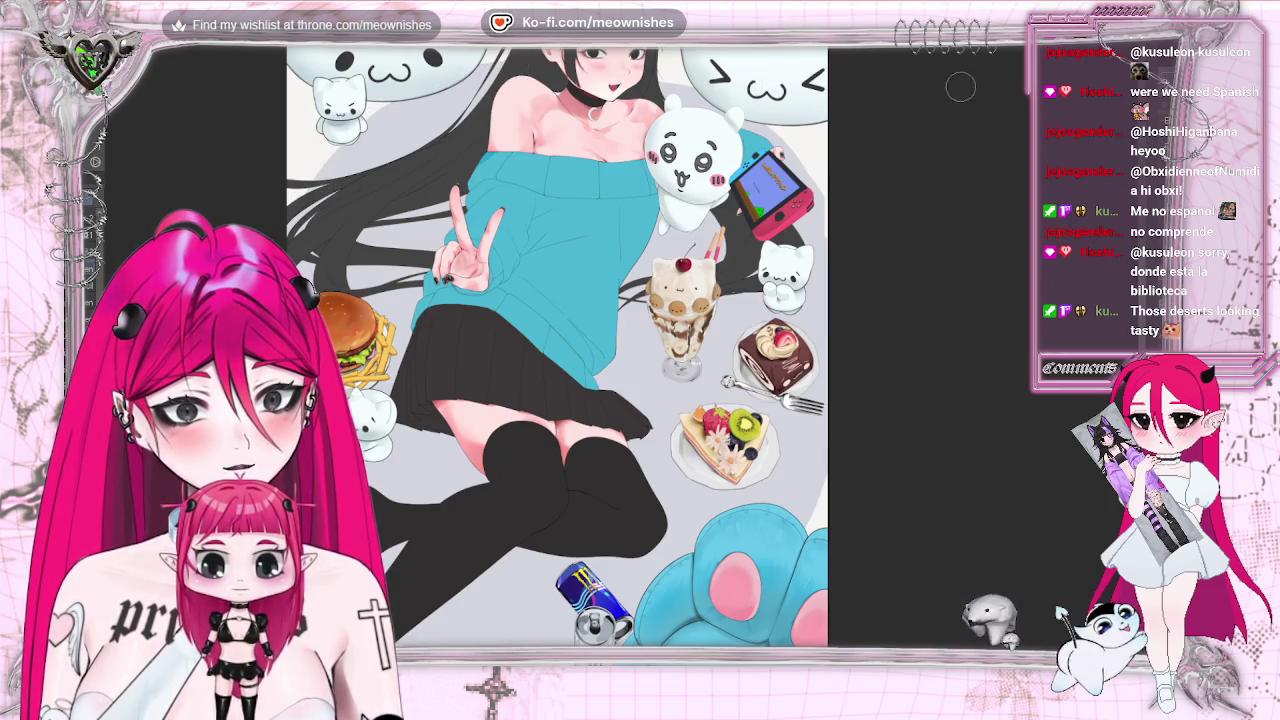
{"action": "key", "text": "ctrl+0"}
{"action": "key", "text": "ctrl+plus"}
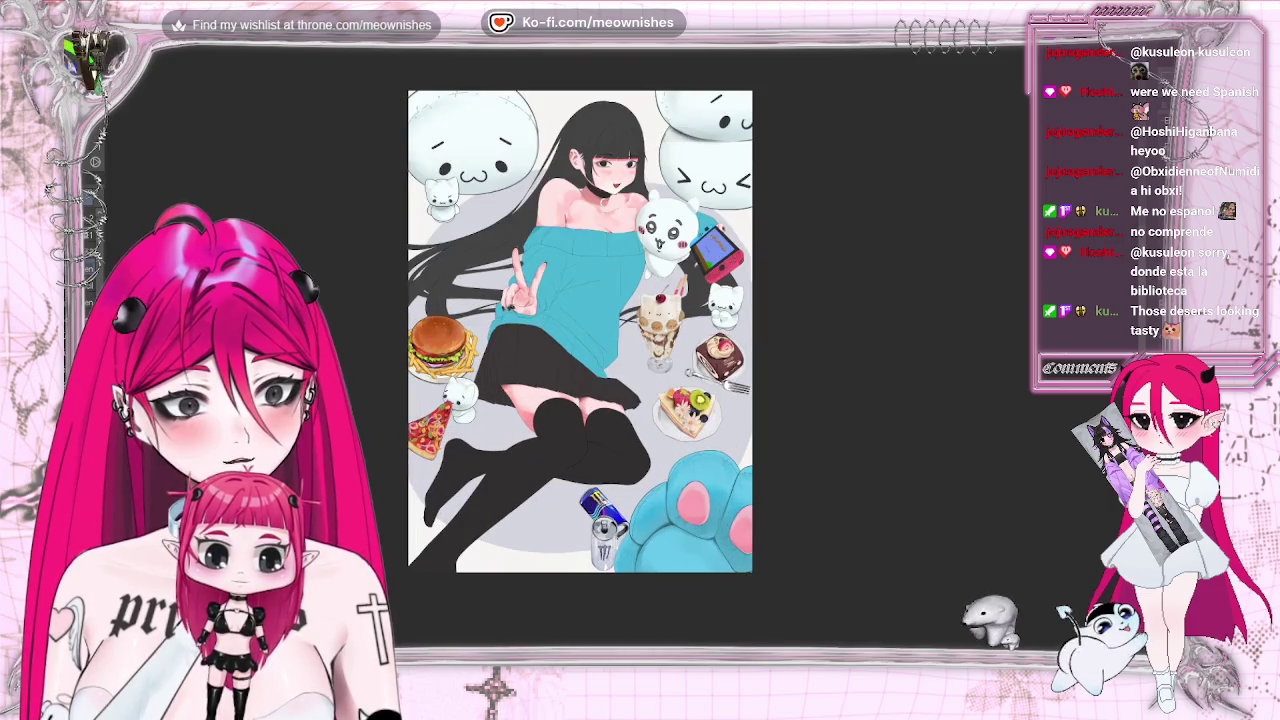
Flip the view horizontally and vertically to check the composition, ending mirrored with the burger on the left
{"action": "key", "text": "m"}
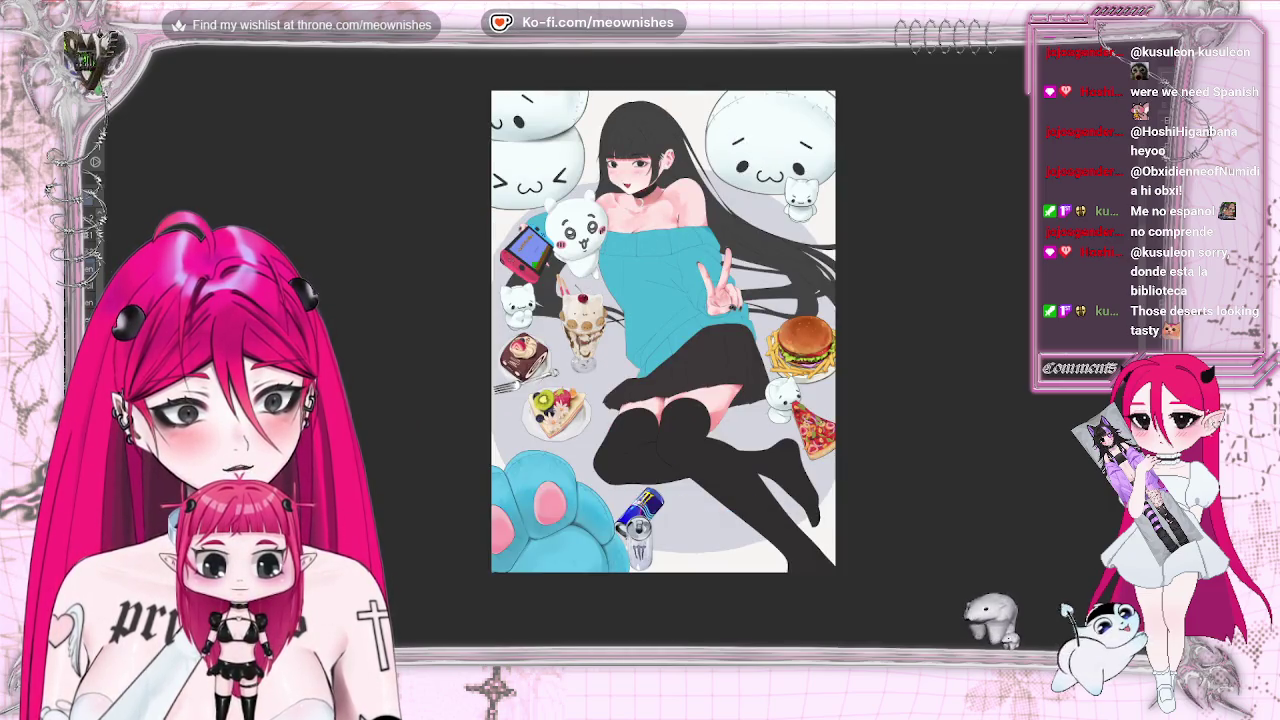
{"action": "key", "text": "m"}
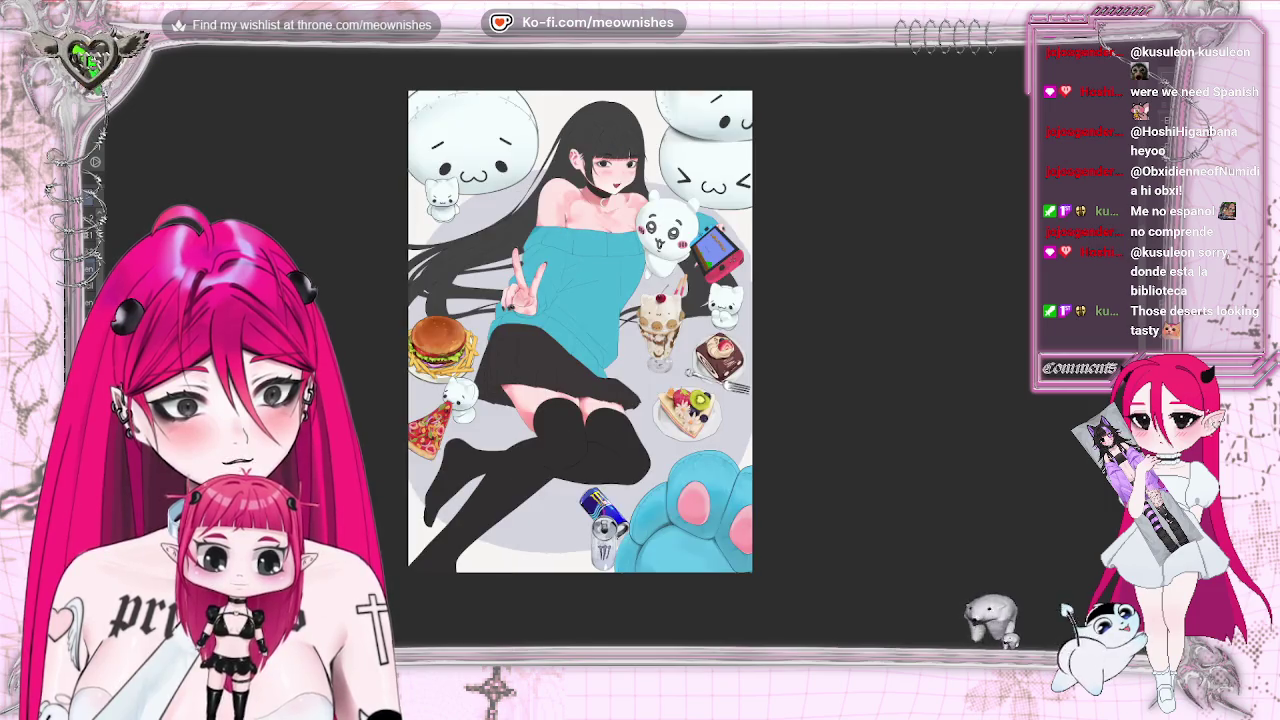
{"action": "key", "text": "m"}
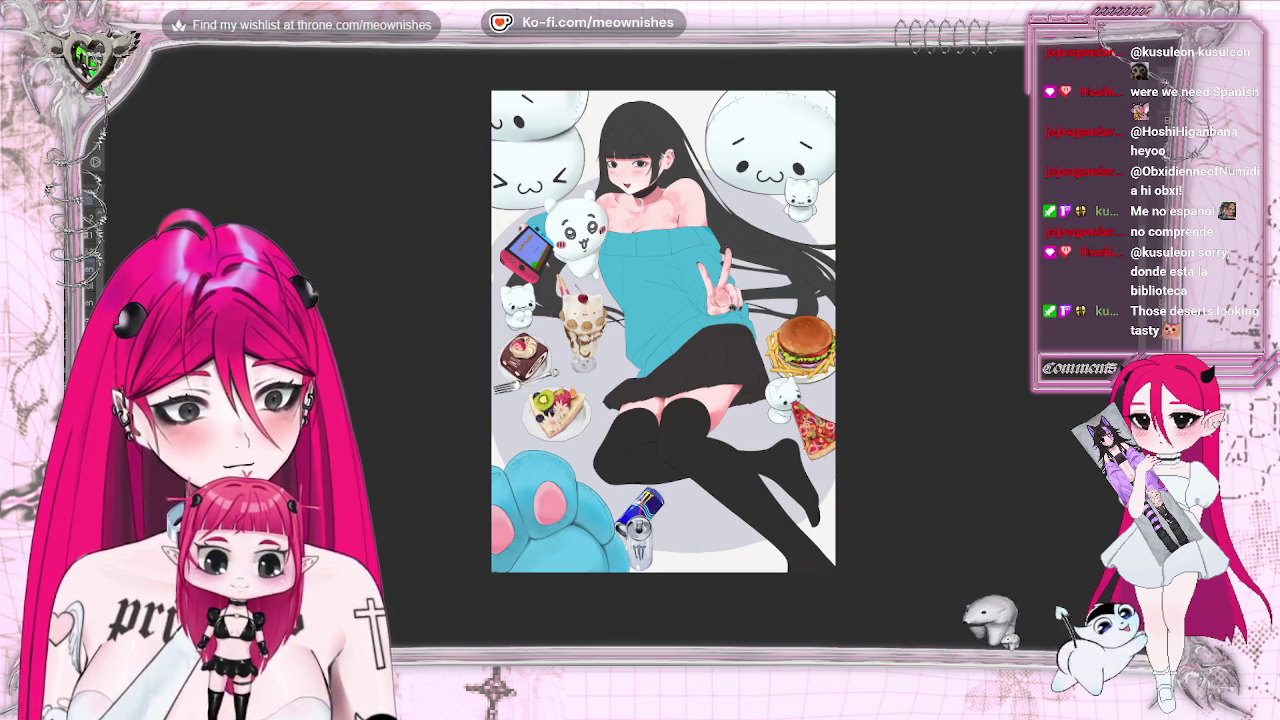
{"action": "key", "text": "v"}
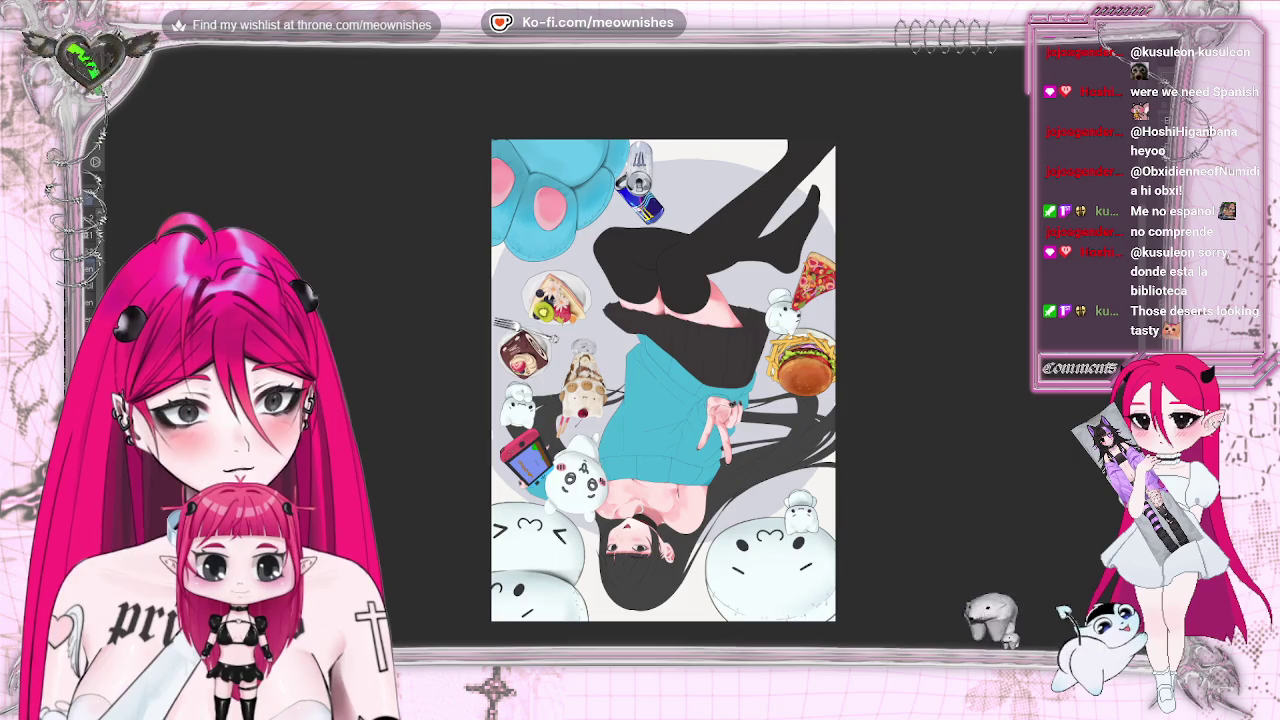
{"action": "key", "text": "v"}
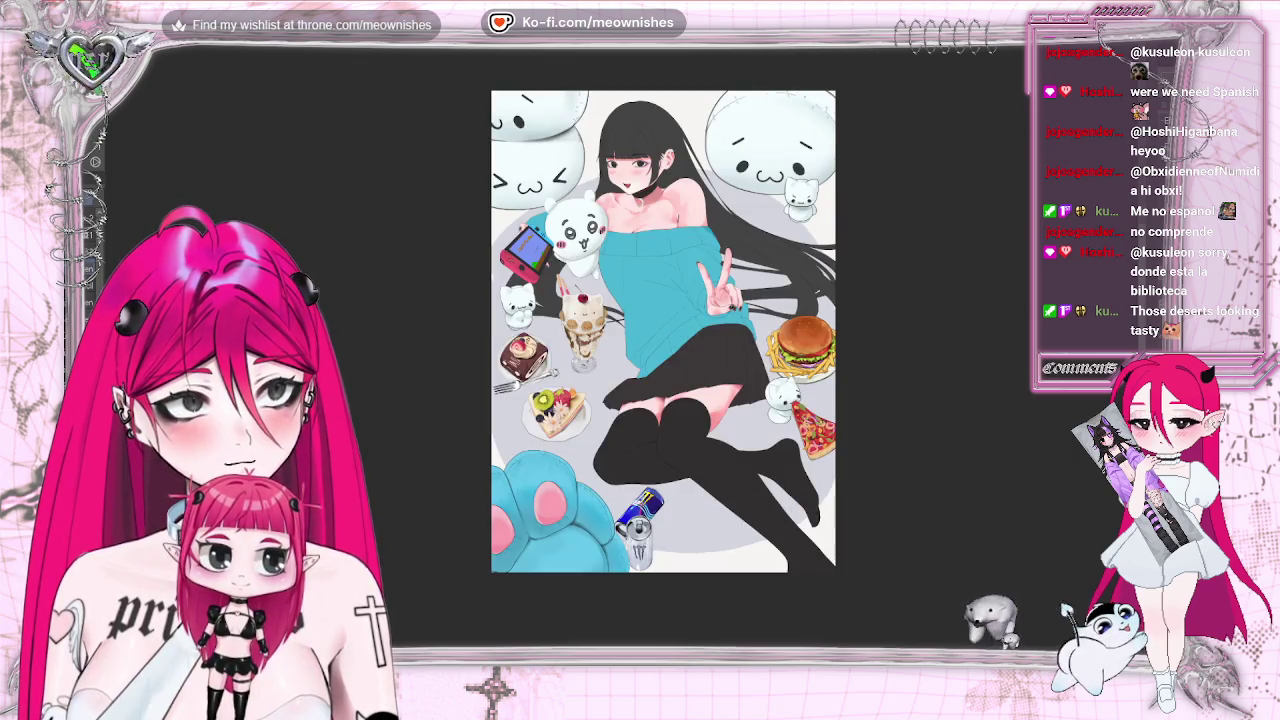
{"action": "key", "text": "h"}
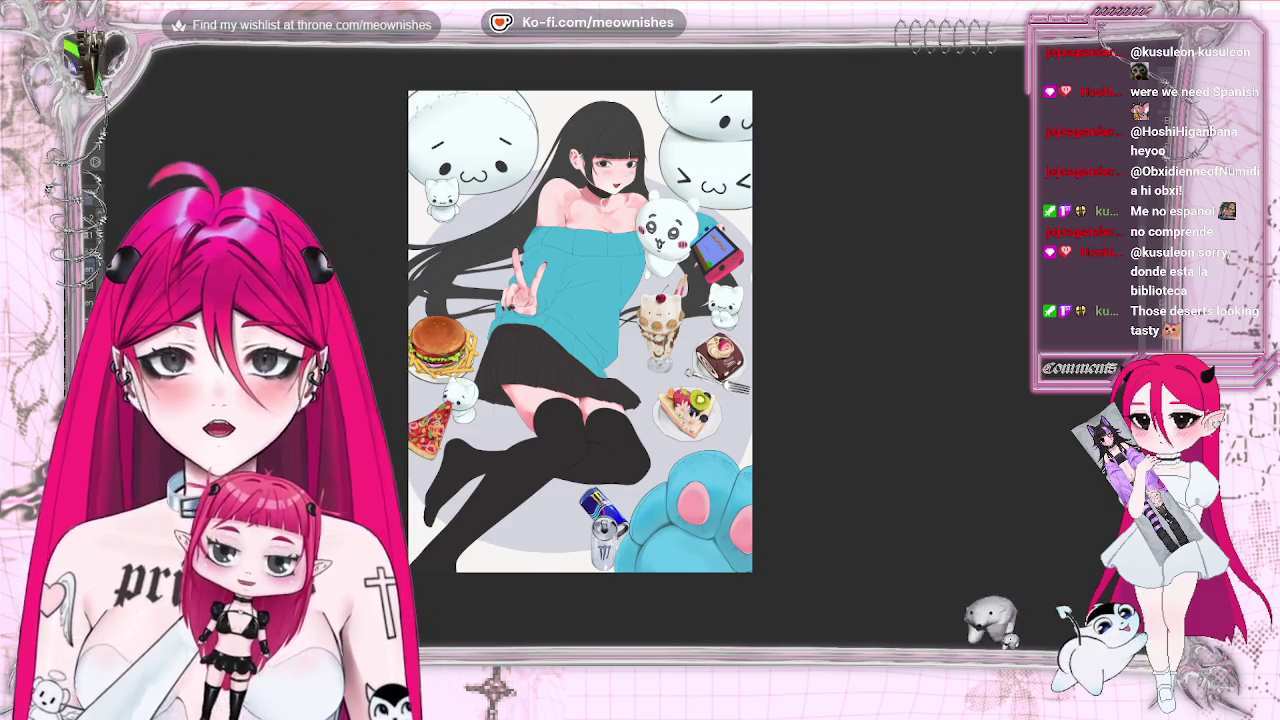
{"action": "scroll", "coordinate": [646, 313], "scroll_direction": "down", "scroll_amount": 2}
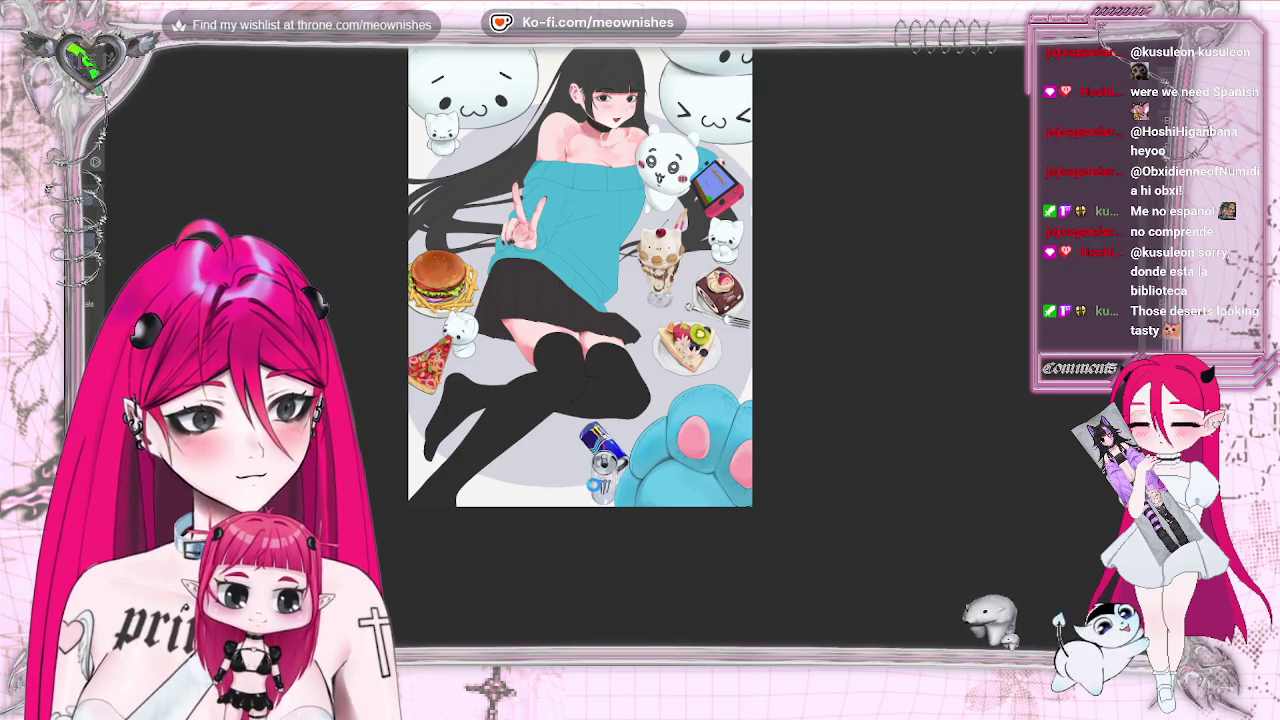
{"action": "left_click", "coordinate": [641, 356]}
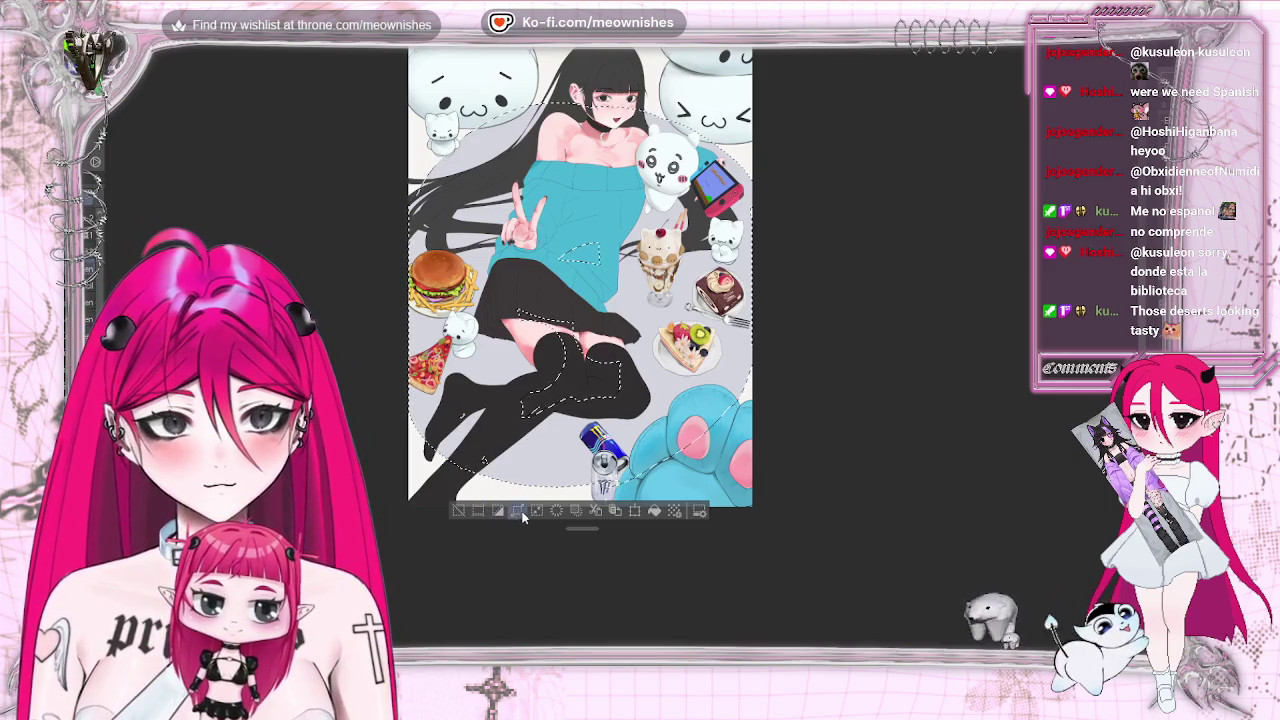
Bring back the cleared selection around the girl and grey circle, then open the Edit menu
{"action": "left_click", "coordinate": [499, 510]}
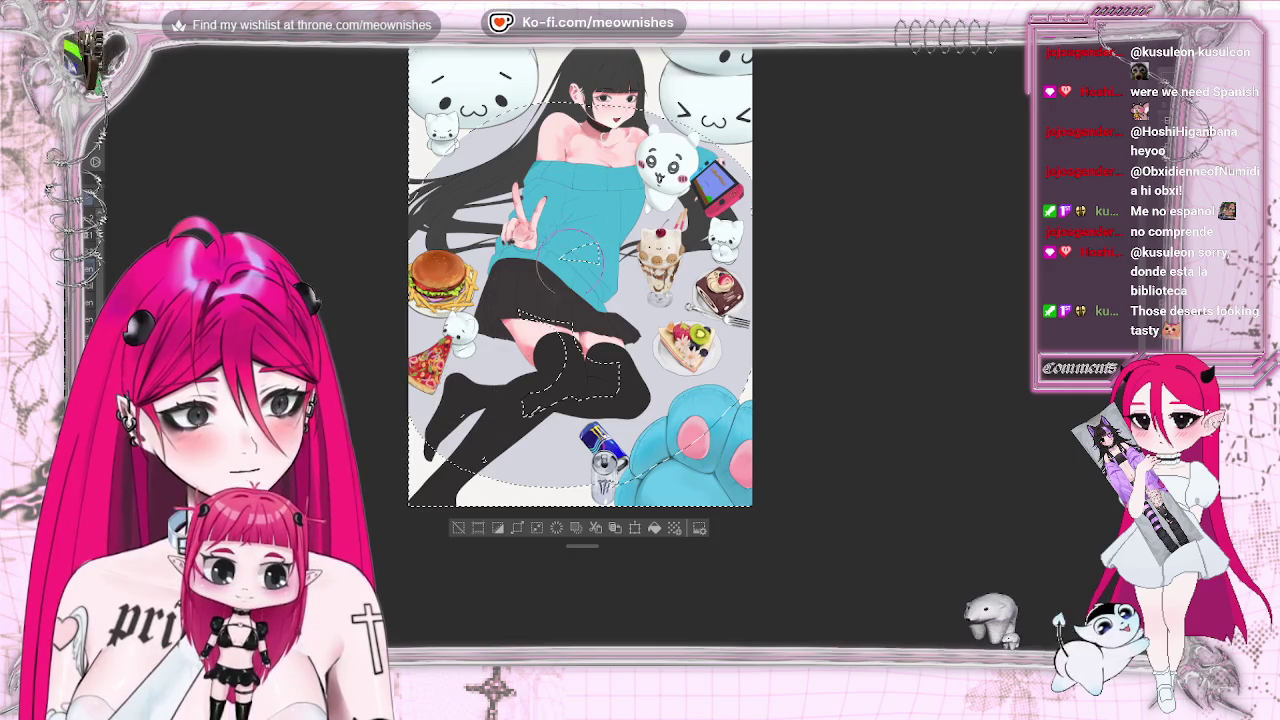
{"action": "left_click", "coordinate": [459, 528]}
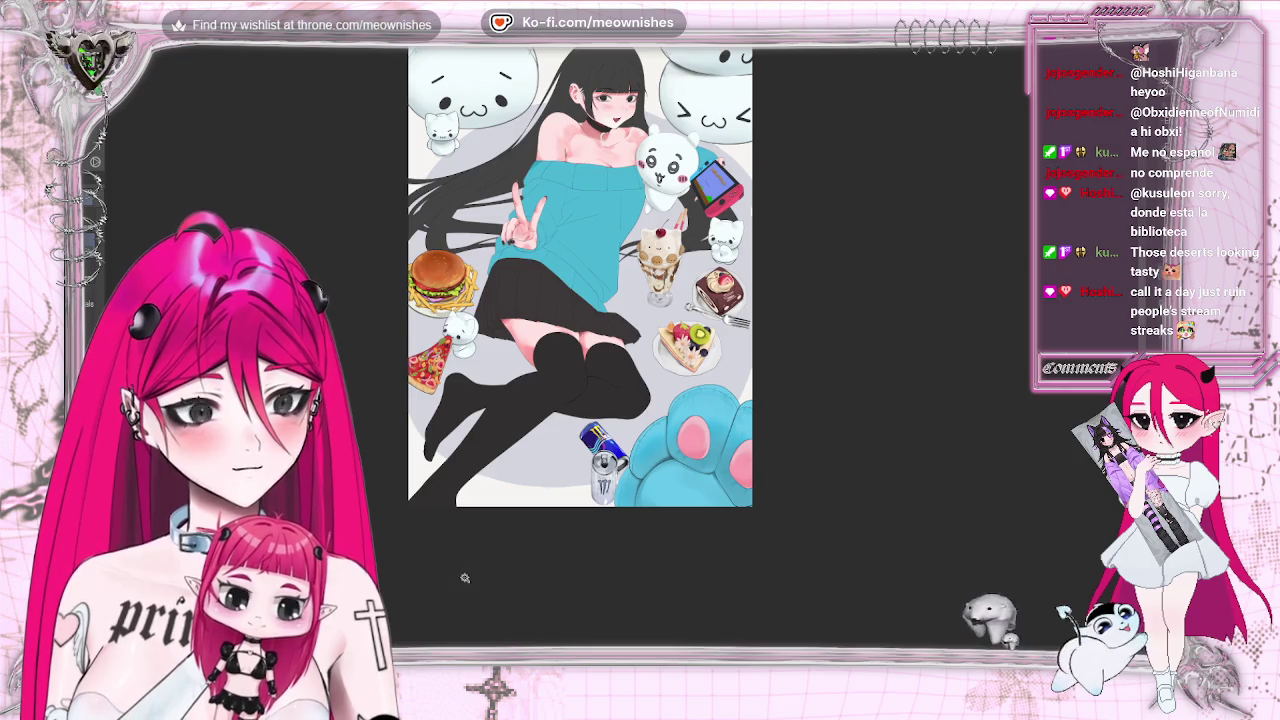
{"action": "key", "text": "ctrl+z"}
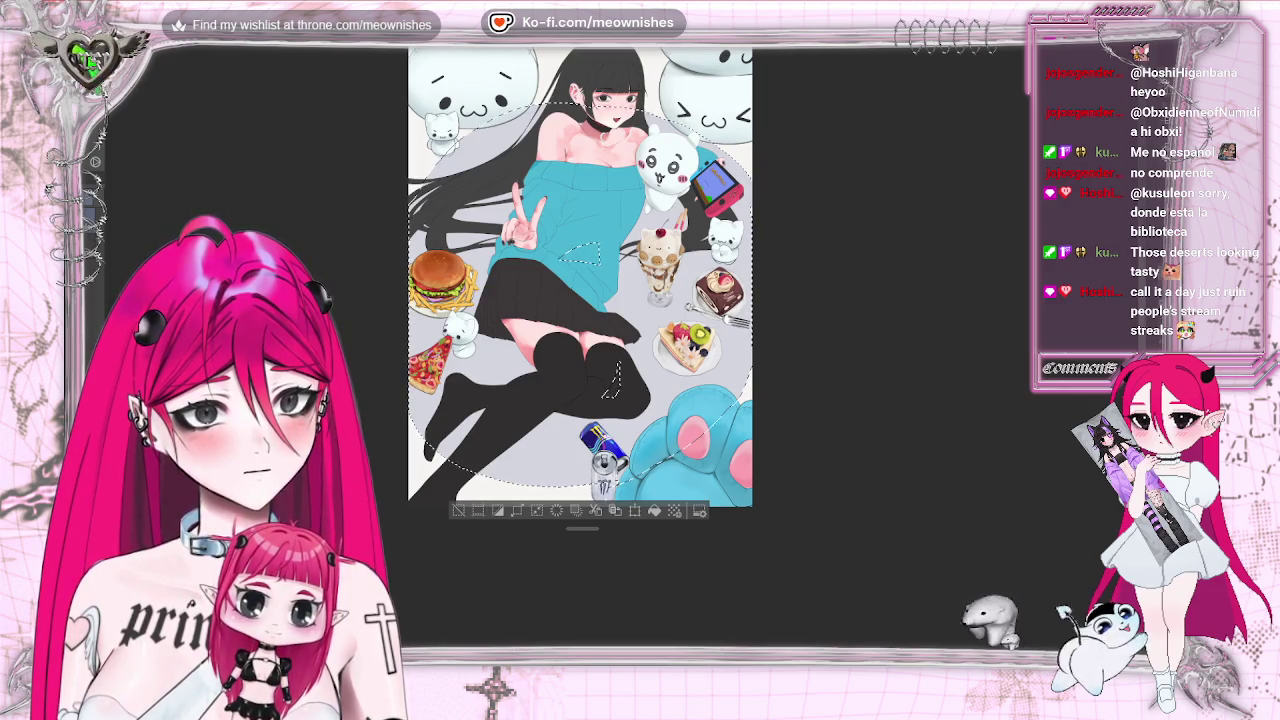
{"action": "key", "text": "alt+e"}
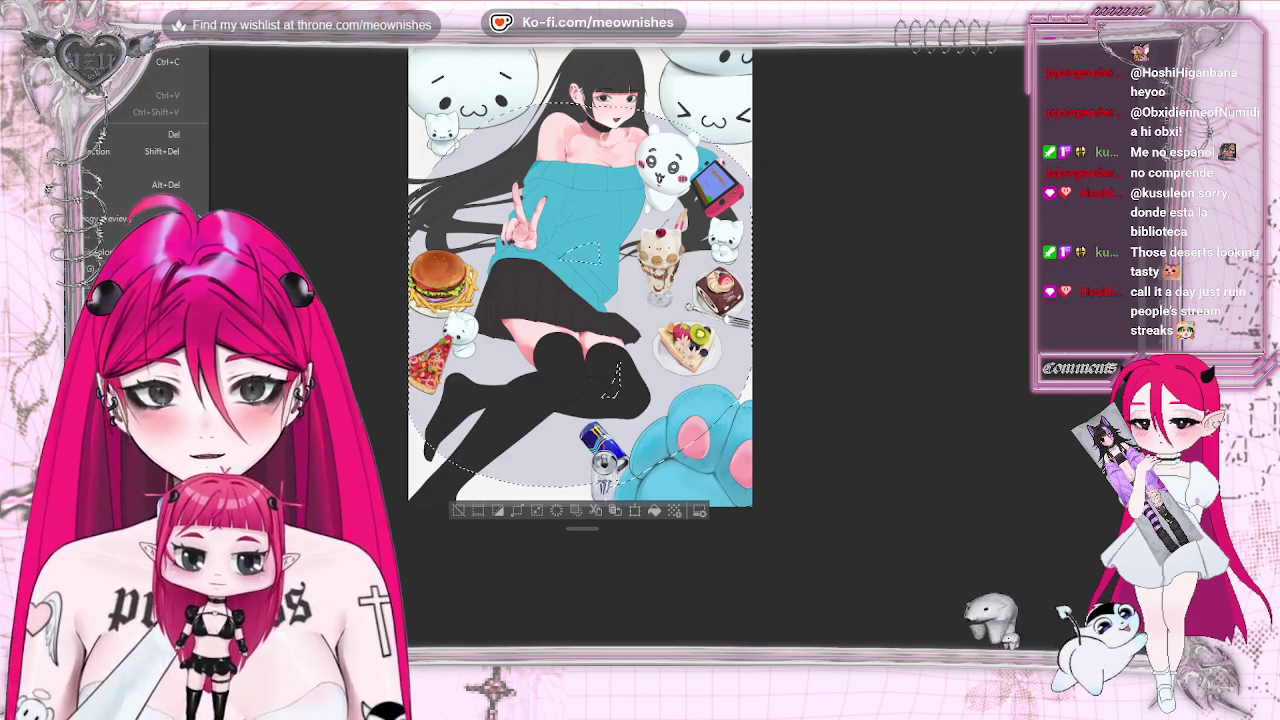
Give the selected area Hue/Saturation/Luminosity values of saturation -34 and luminosity 16
{"action": "left_click", "coordinate": [365, 343]}
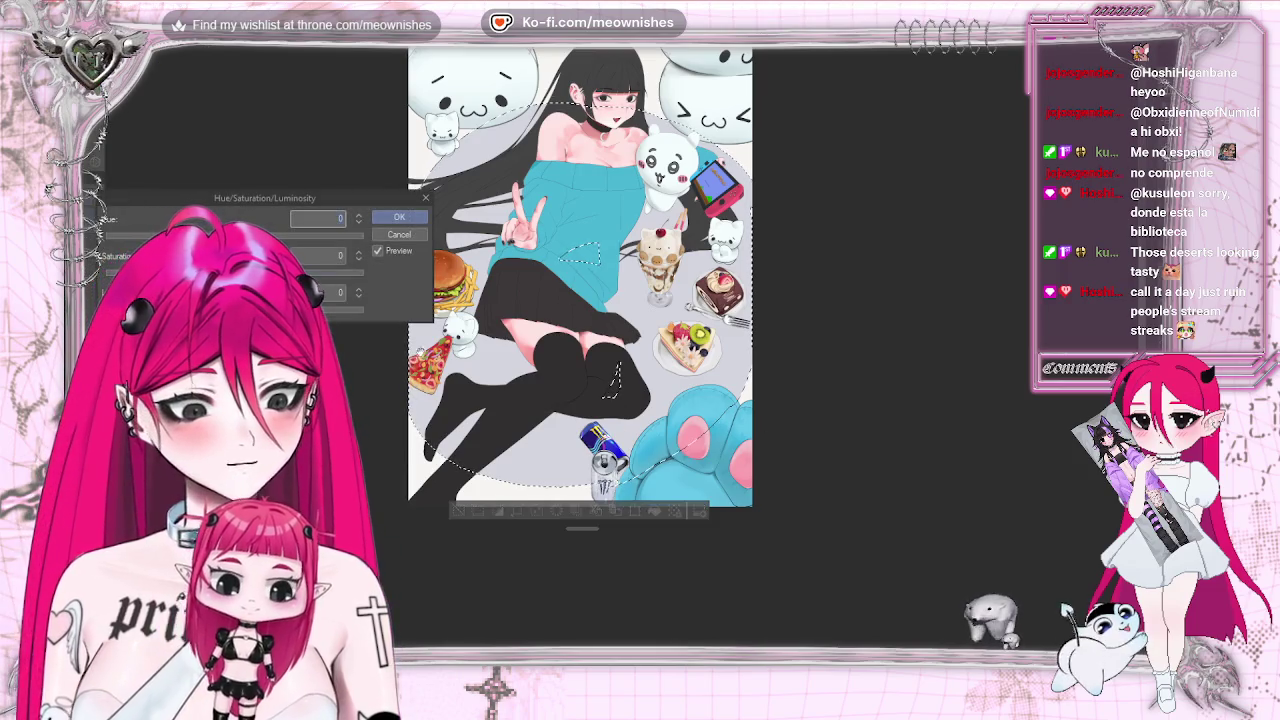
{"action": "left_click_drag", "start_coordinate": [289, 194], "coordinate": [860, 189]}
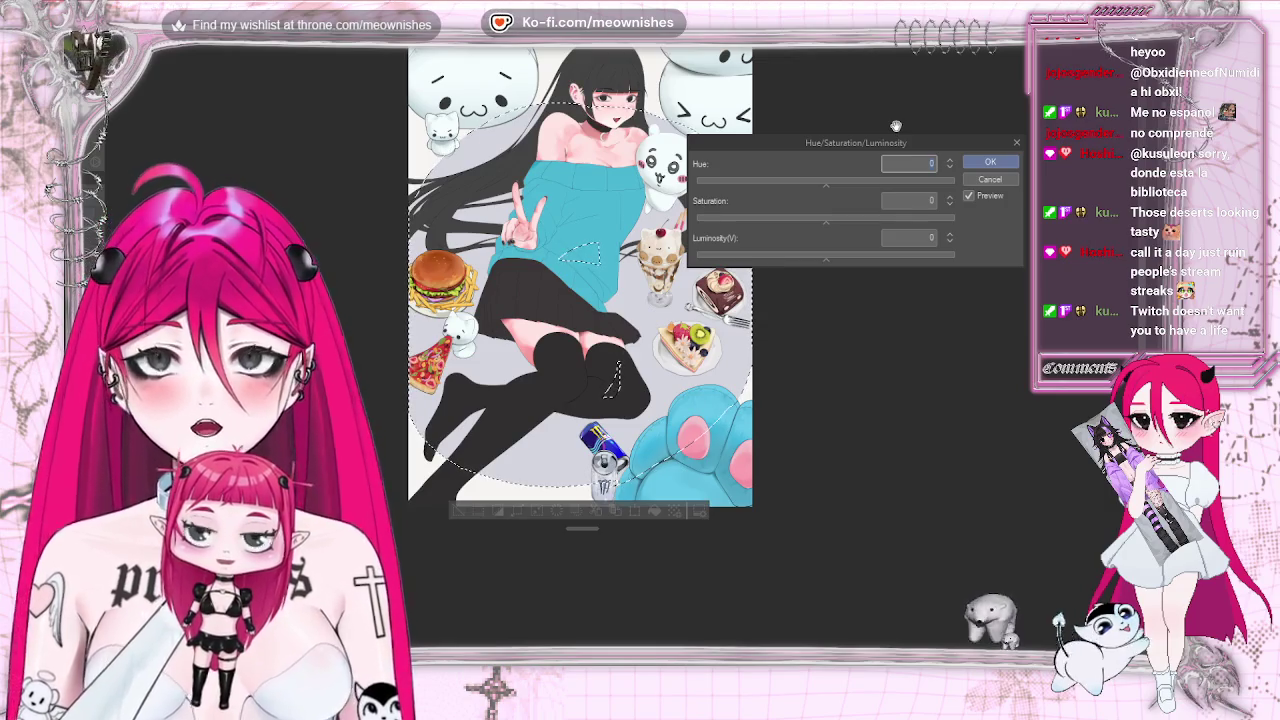
{"action": "left_click_drag", "start_coordinate": [797, 218], "coordinate": [749, 220]}
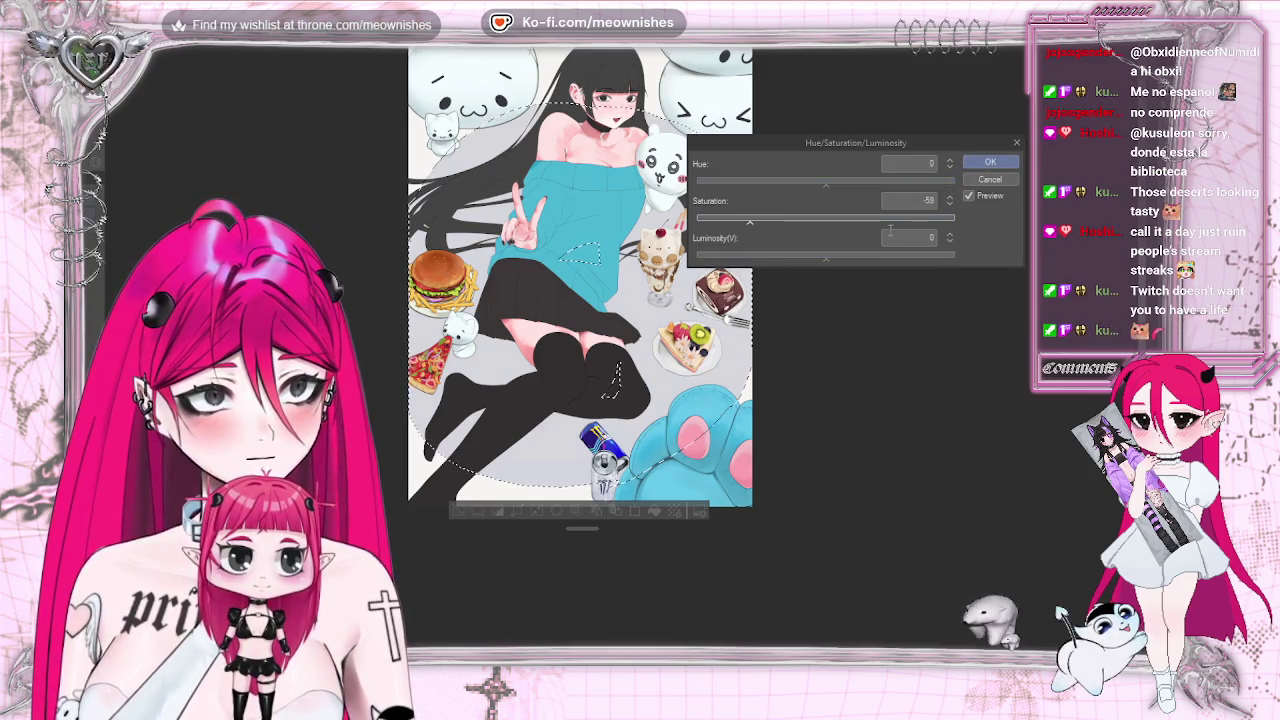
{"action": "left_click", "coordinate": [853, 258]}
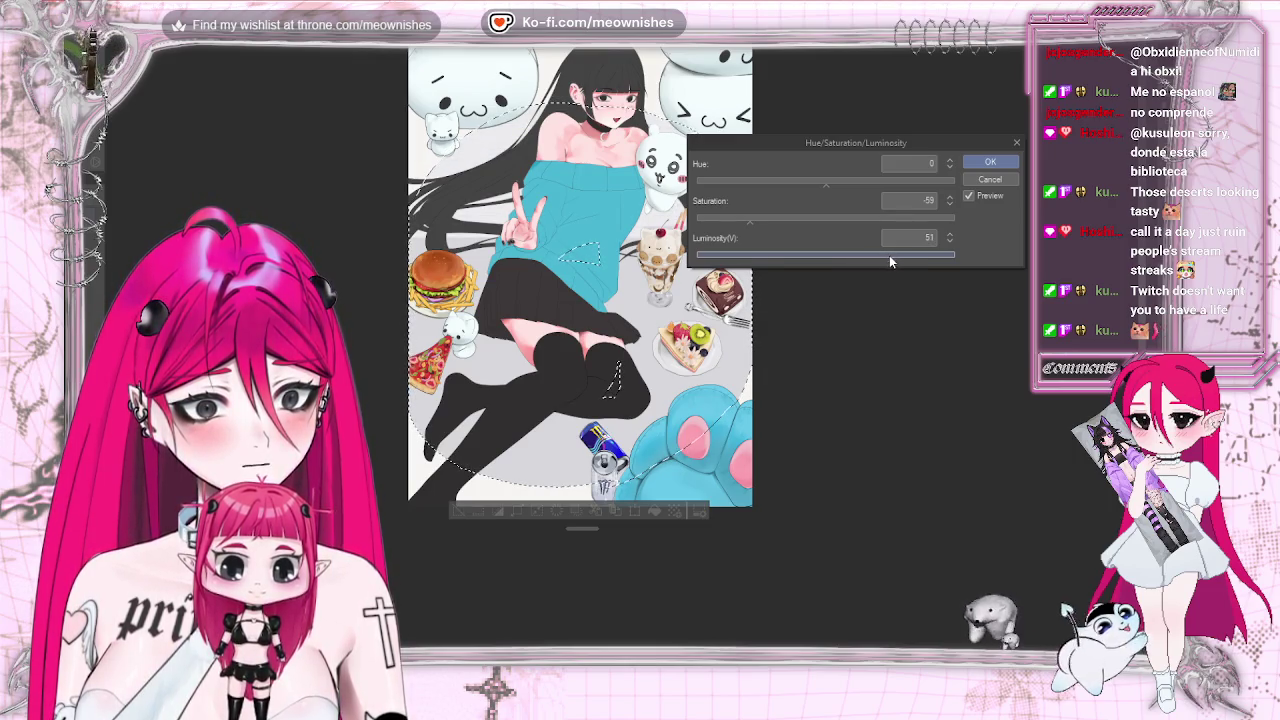
{"action": "left_click", "coordinate": [884, 258]}
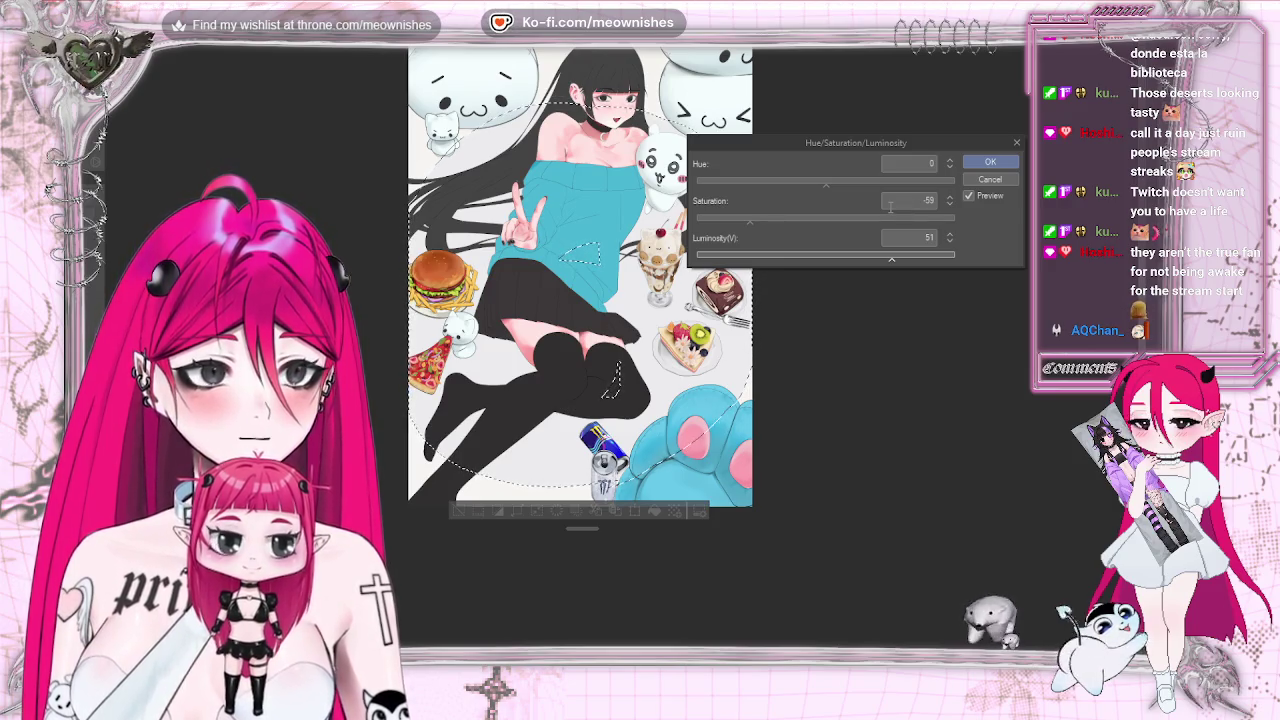
{"action": "left_click", "coordinate": [847, 253]}
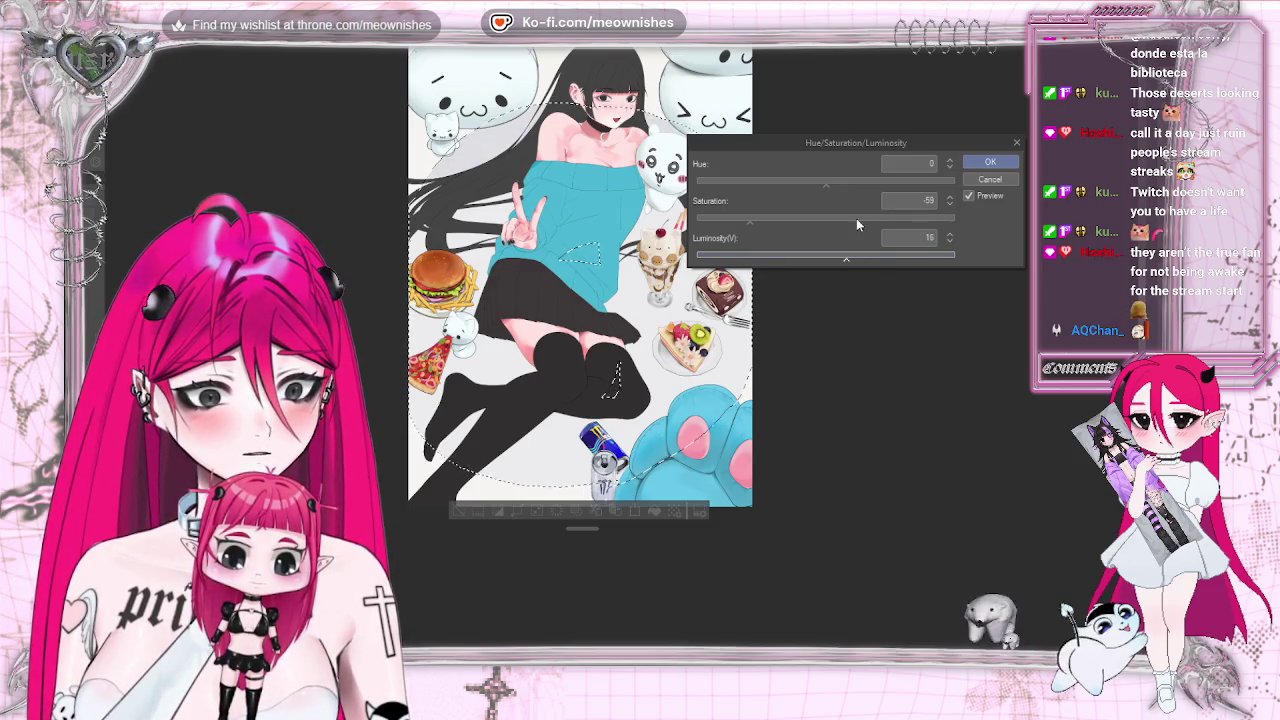
{"action": "left_click_drag", "start_coordinate": [856, 218], "coordinate": [781, 218]}
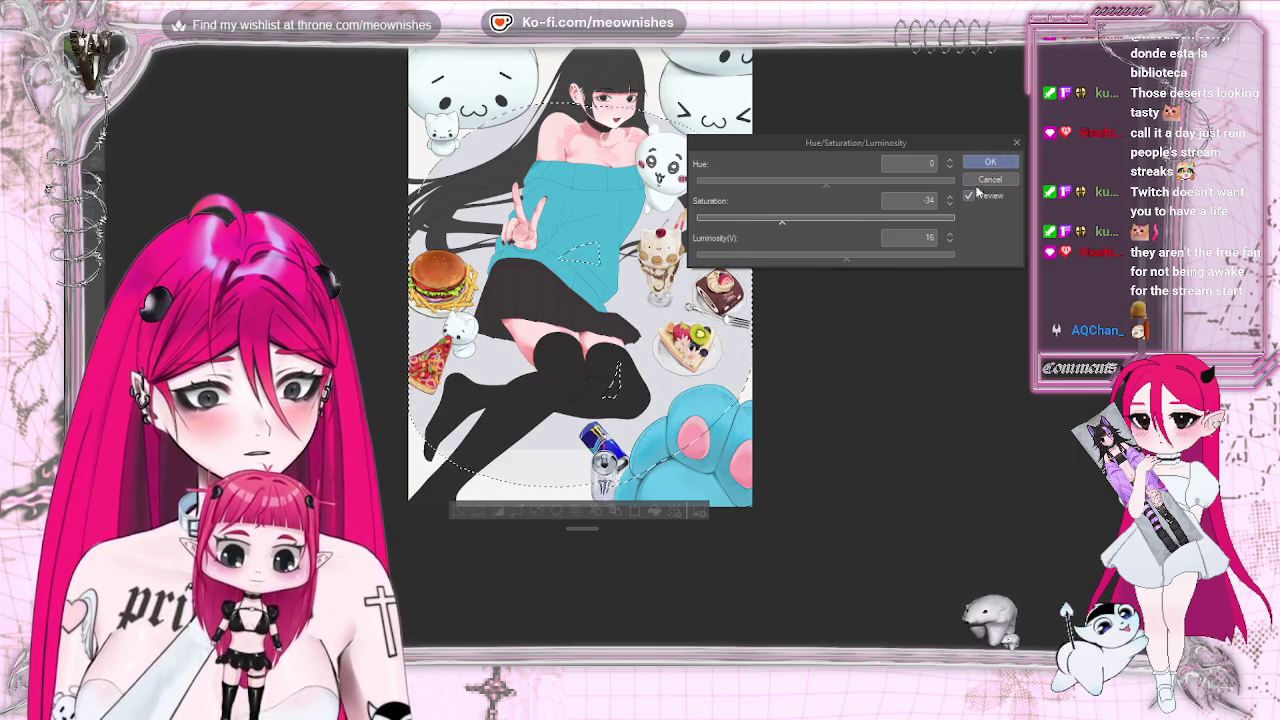
{"action": "left_click", "coordinate": [988, 162]}
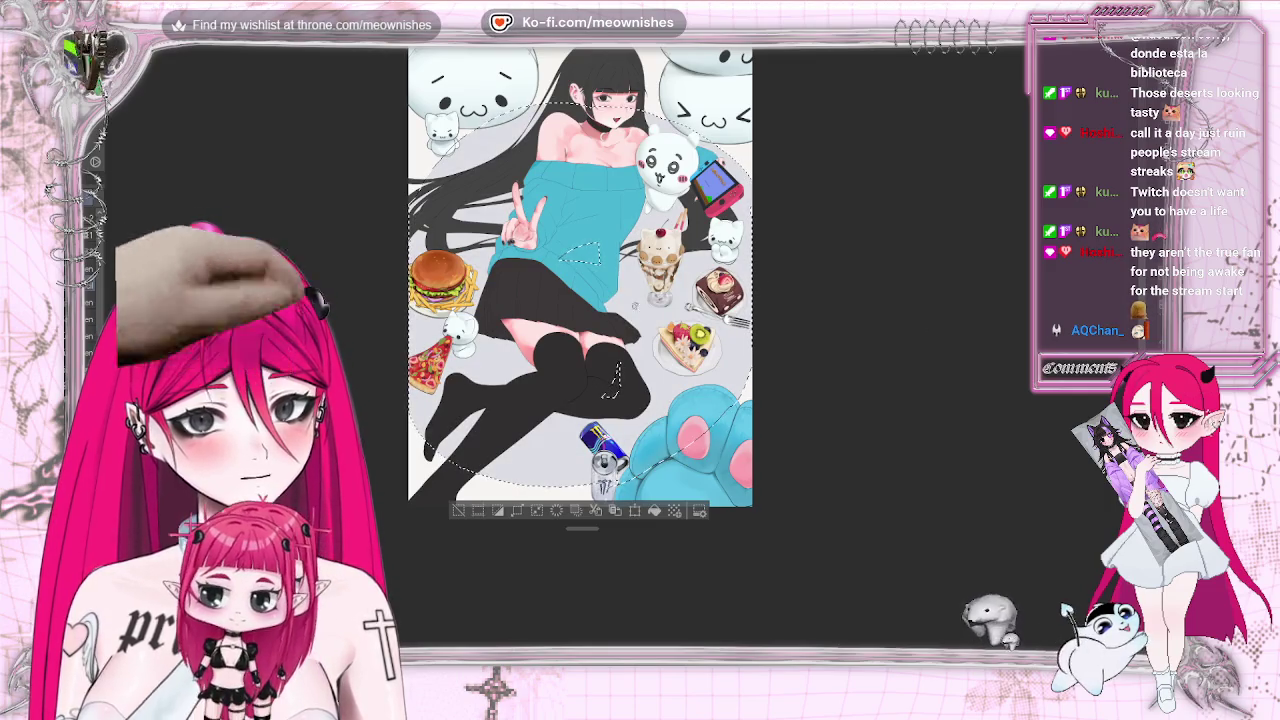
{"action": "scroll", "coordinate": [625, 355], "scroll_direction": "up", "scroll_amount": 2}
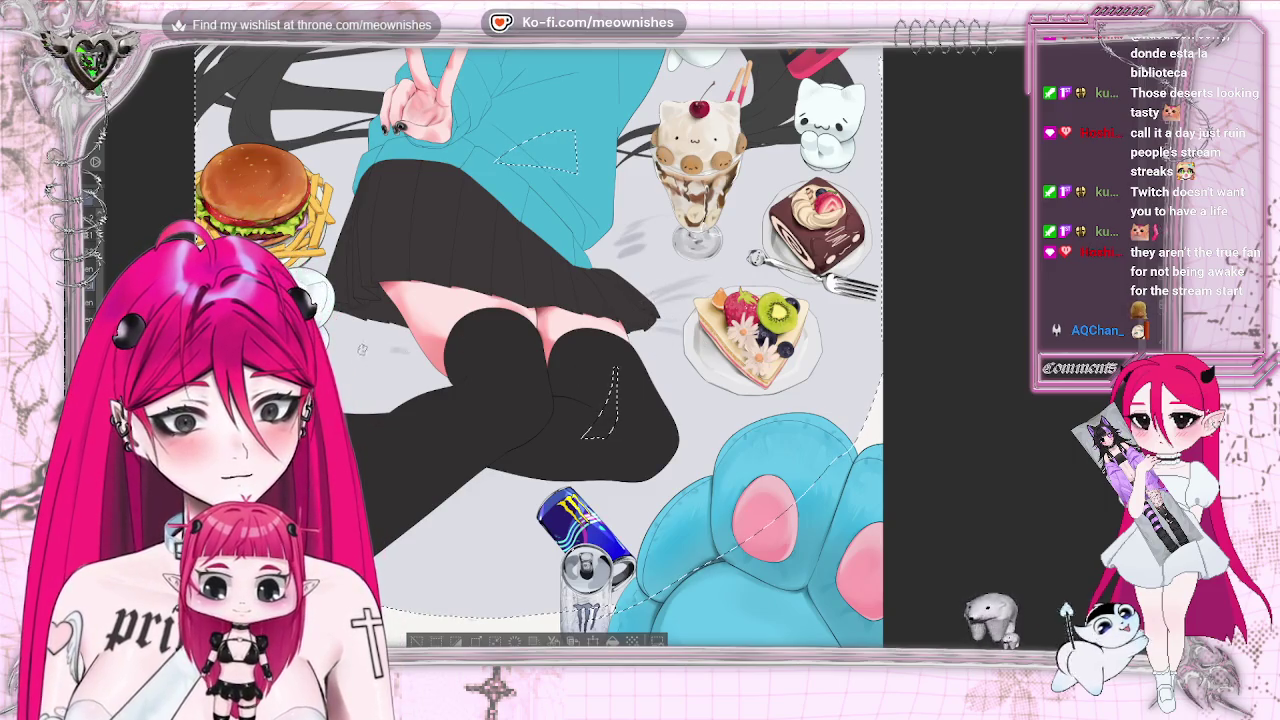
{"action": "key", "text": "ctrl+0"}
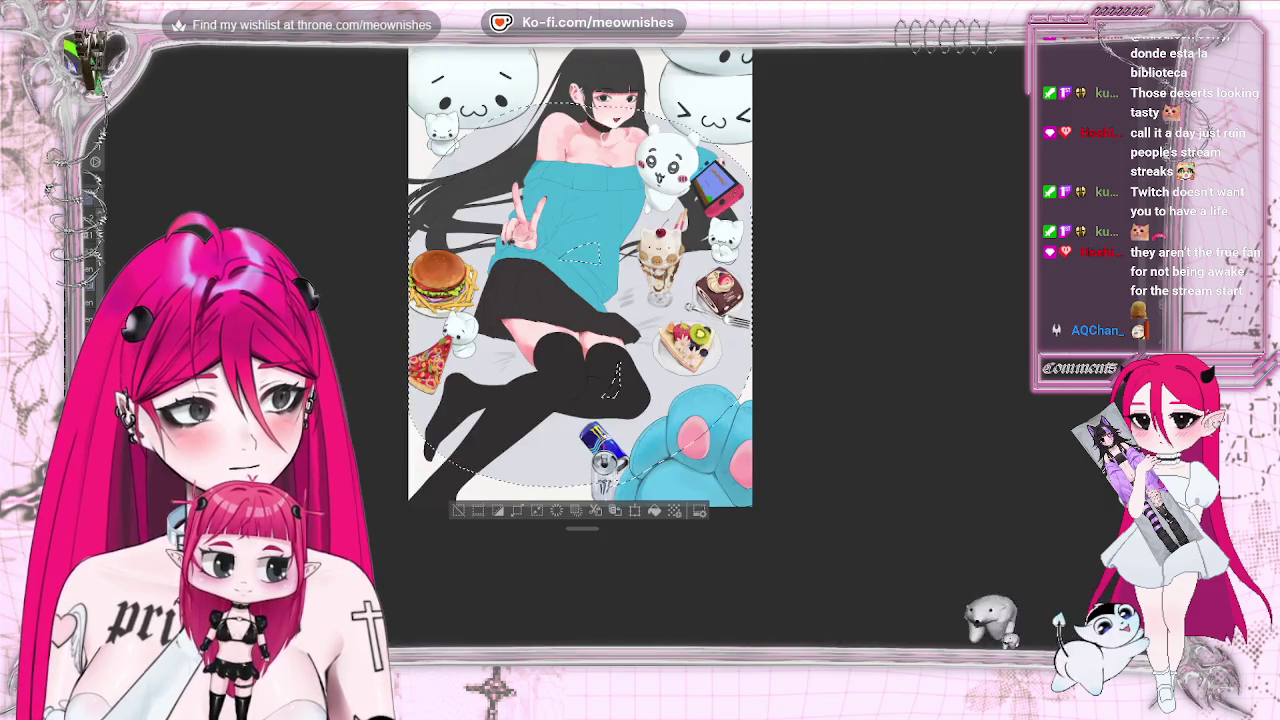
{"action": "key", "text": "ctrl+plus"}
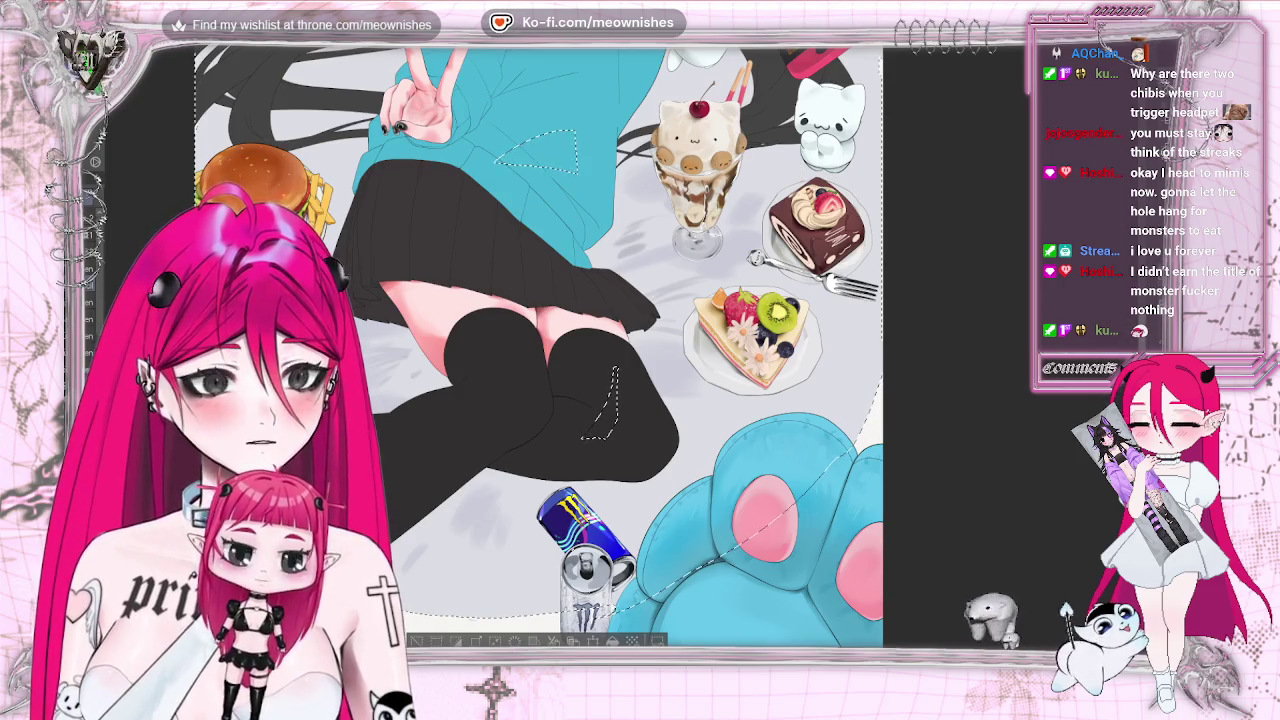
{"action": "scroll", "coordinate": [538, 345], "scroll_direction": "up", "scroll_amount": 2}
{"action": "scroll", "coordinate": [538, 345], "scroll_direction": "up", "scroll_amount": 3}
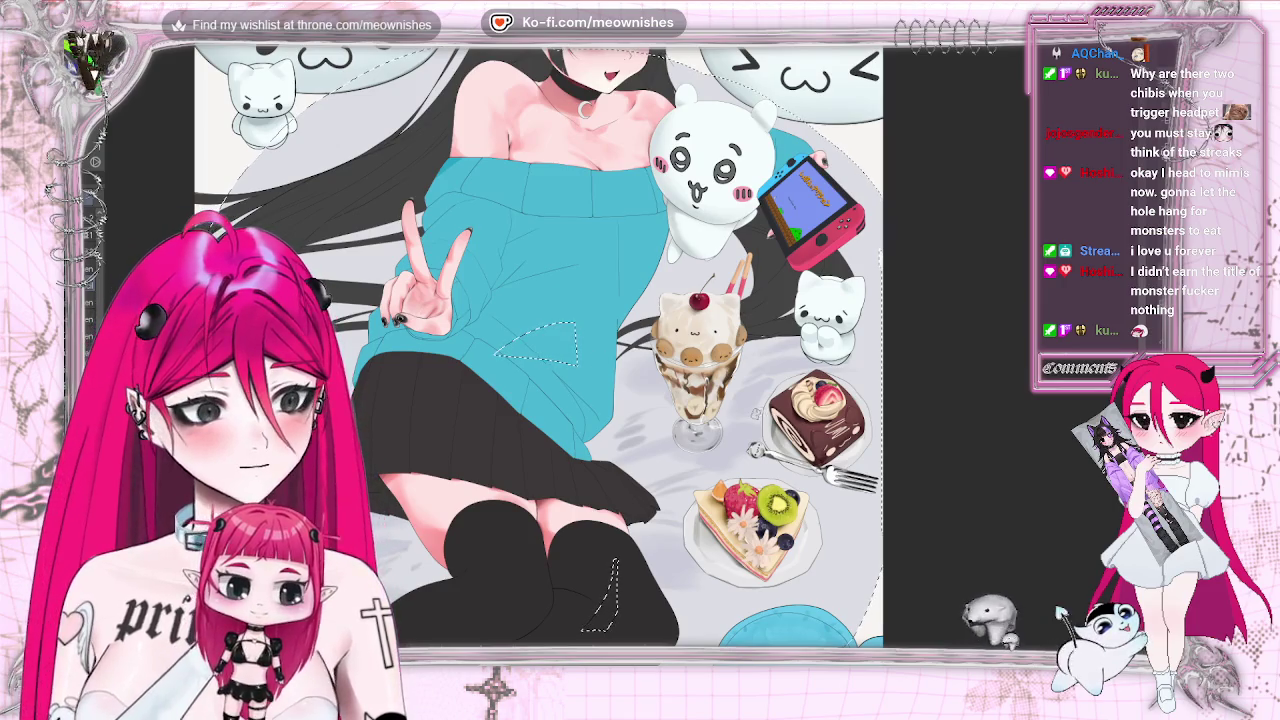
{"action": "key", "text": "ctrl+0"}
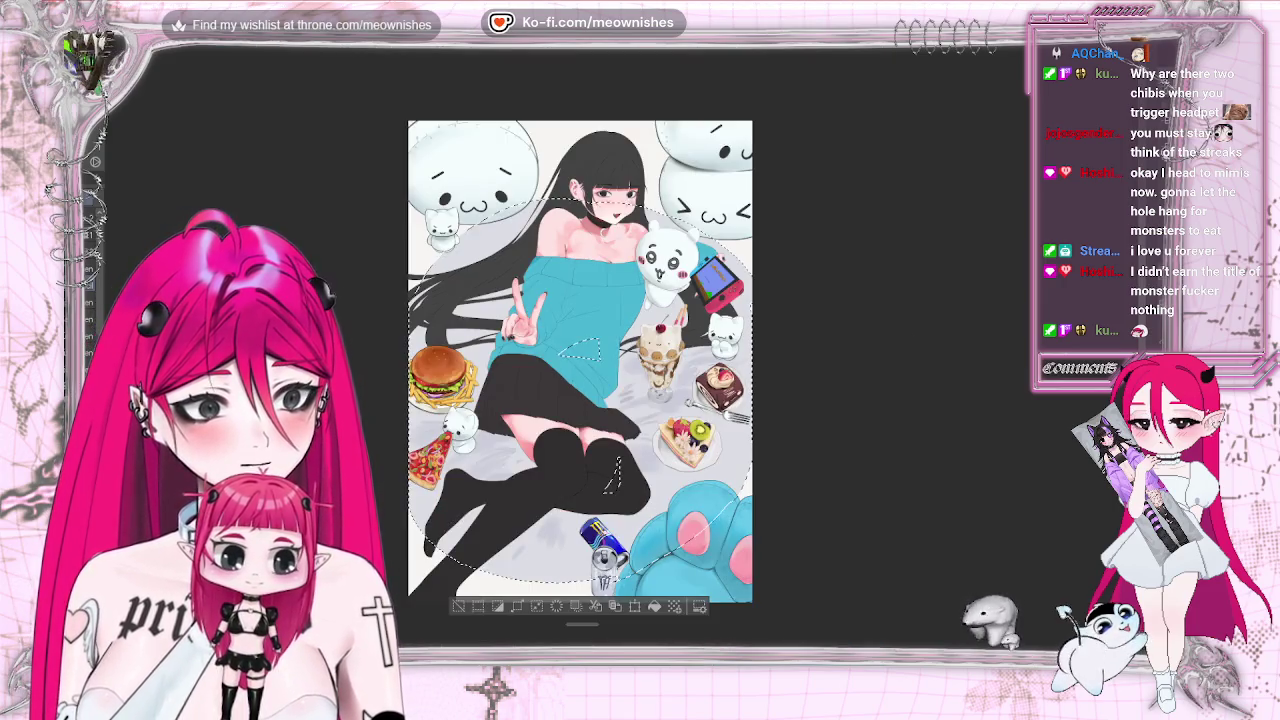
{"action": "key", "text": "ctrl+plus"}
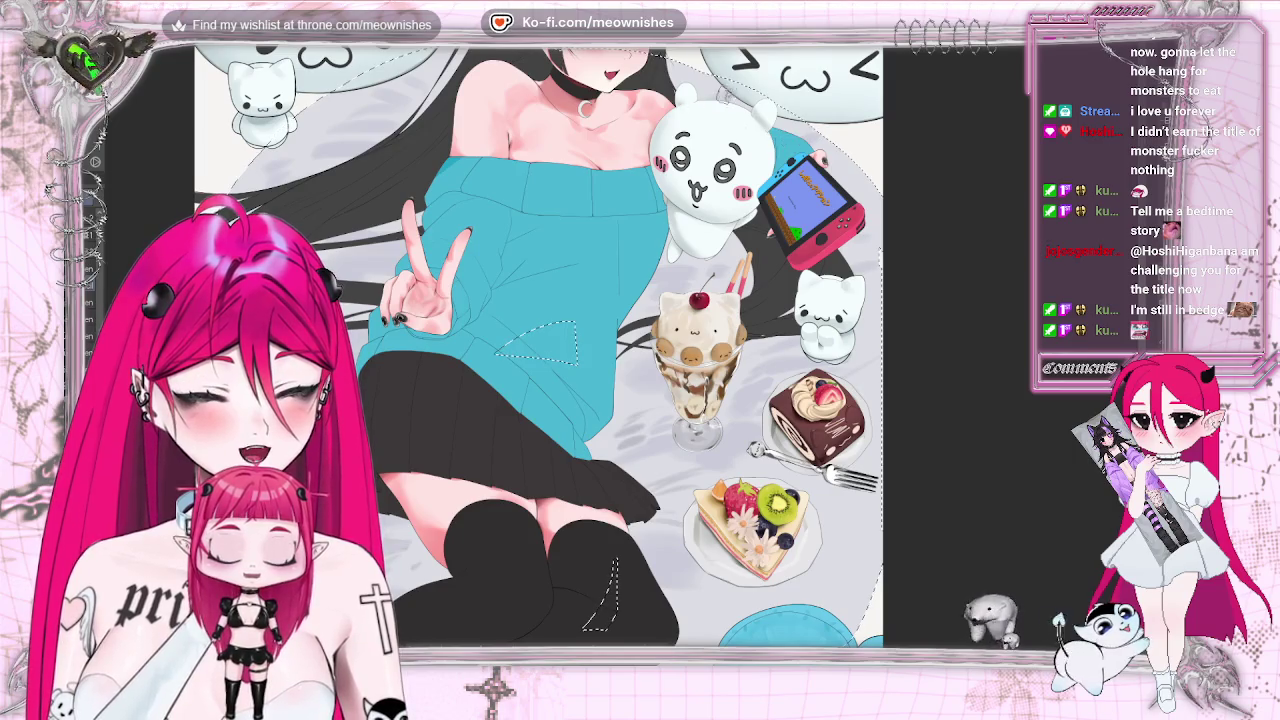
{"action": "scroll", "coordinate": [540, 345], "scroll_direction": "down", "scroll_amount": 5}
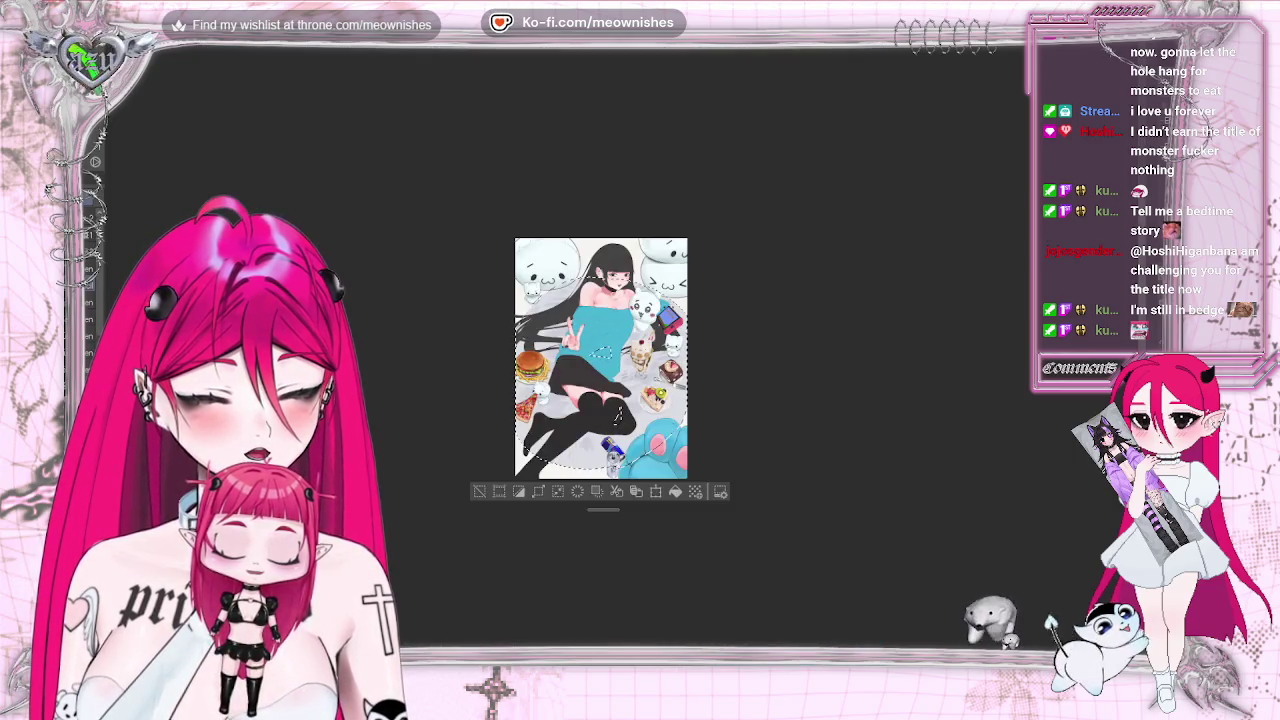
{"action": "scroll", "coordinate": [622, 356], "scroll_direction": "up", "scroll_amount": 3}
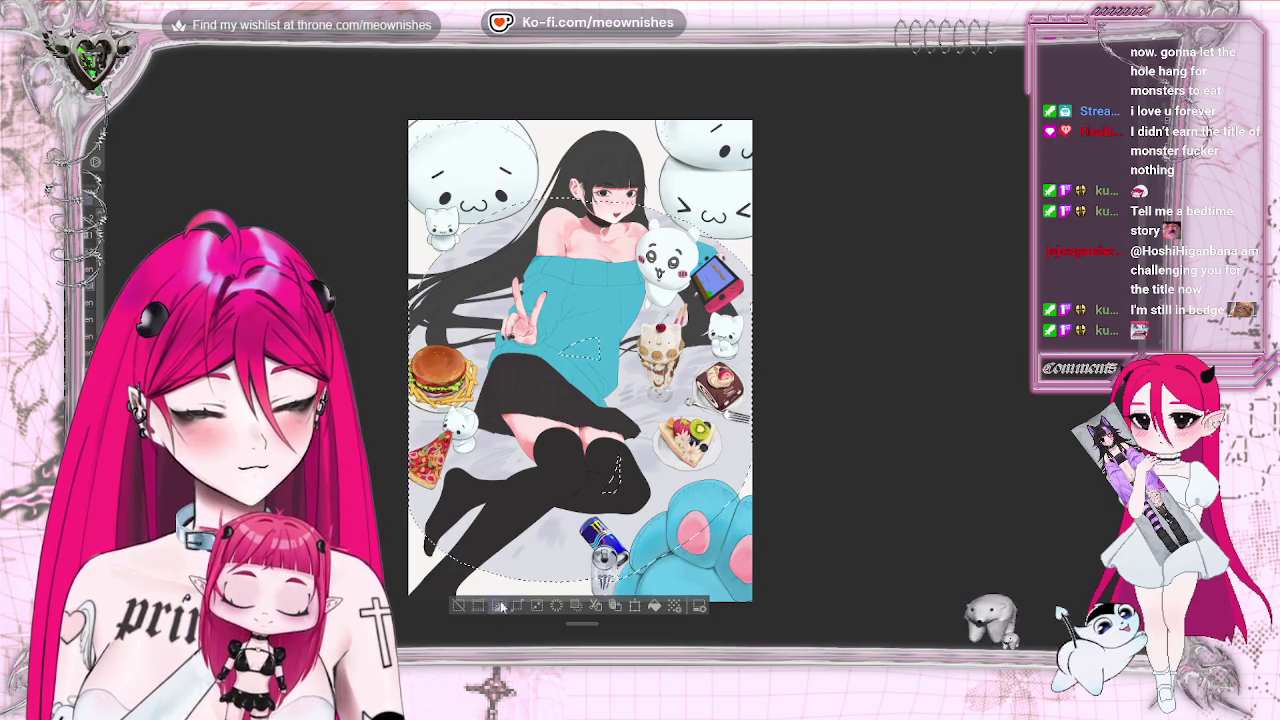
{"action": "key", "text": "ctrl+d"}
{"action": "scroll", "coordinate": [622, 356], "scroll_direction": "down", "scroll_amount": 3}
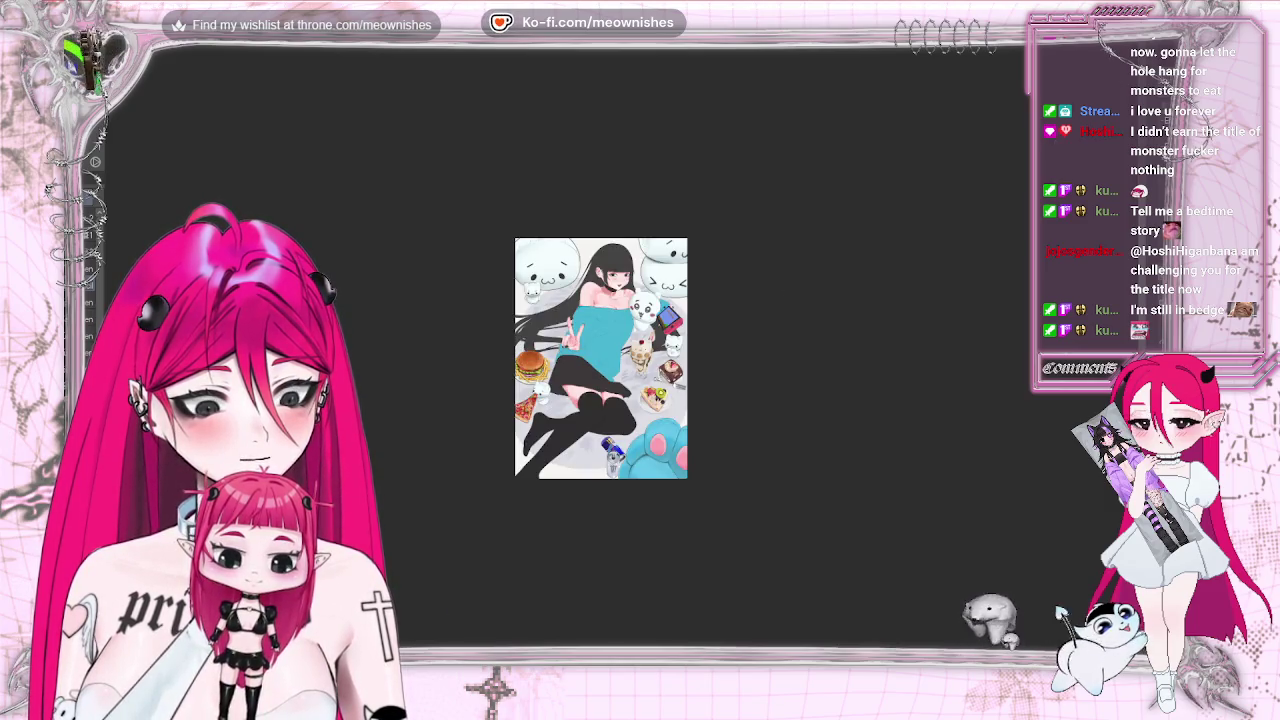
{"action": "scroll", "coordinate": [622, 358], "scroll_direction": "up", "scroll_amount": 6}
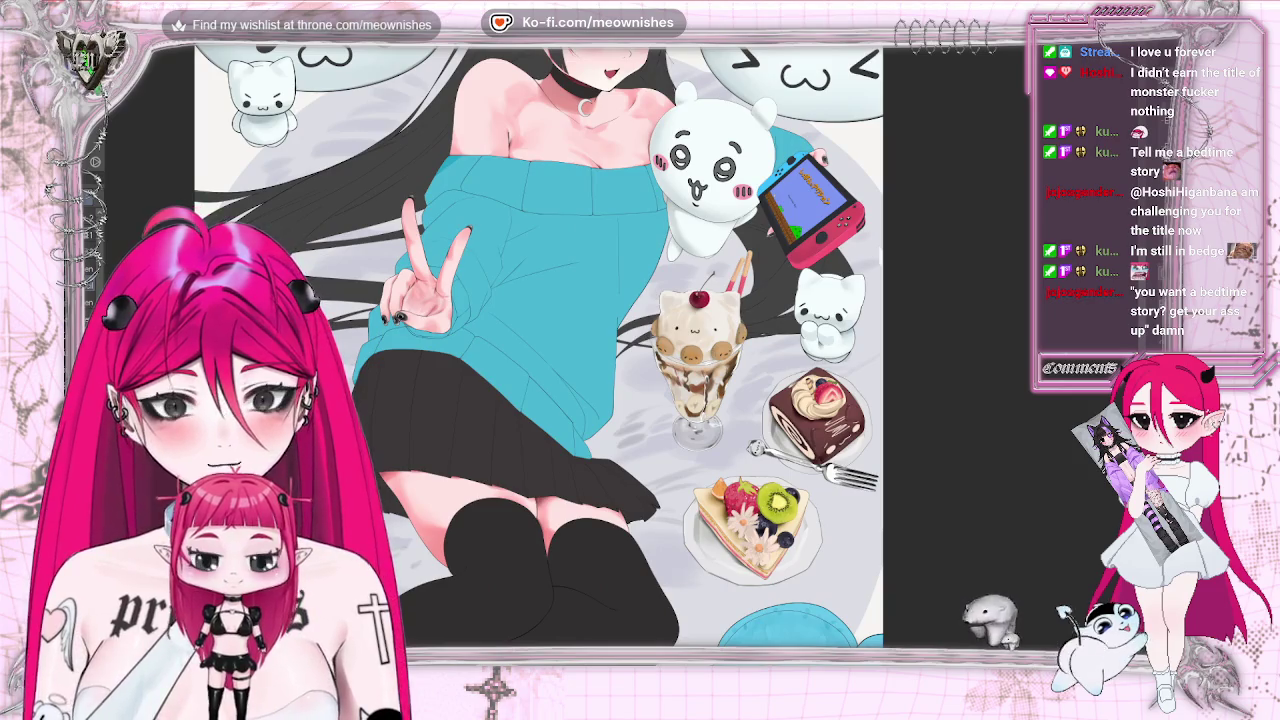
{"action": "key", "text": "ctrl+shift+d"}
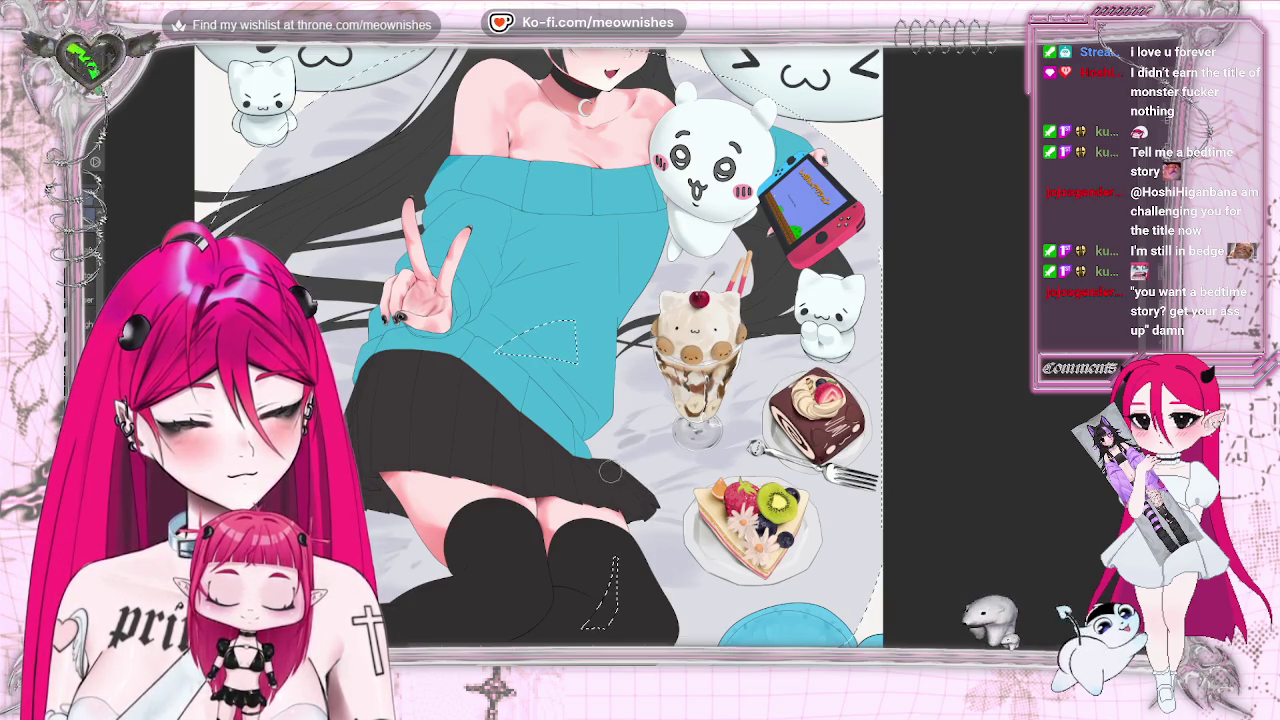
{"action": "scroll", "coordinate": [538, 345], "scroll_direction": "down", "scroll_amount": 3}
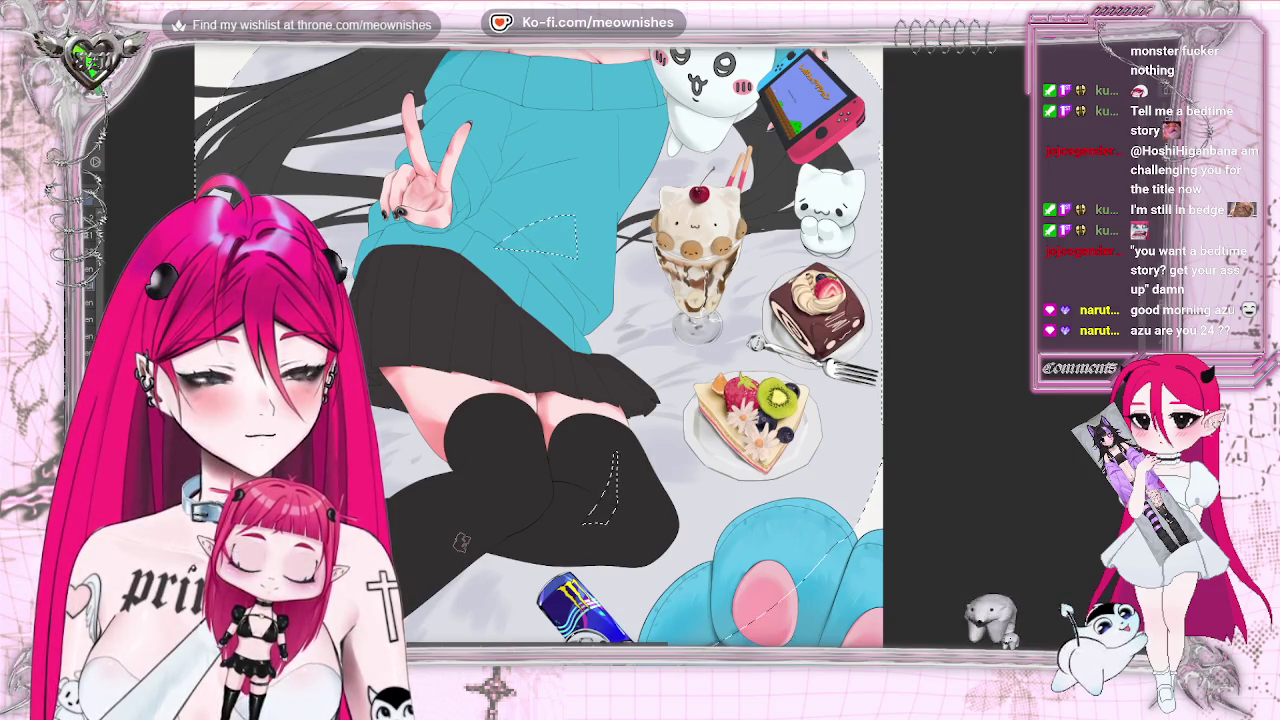
{"action": "scroll", "coordinate": [490, 510], "scroll_direction": "down", "scroll_amount": 3}
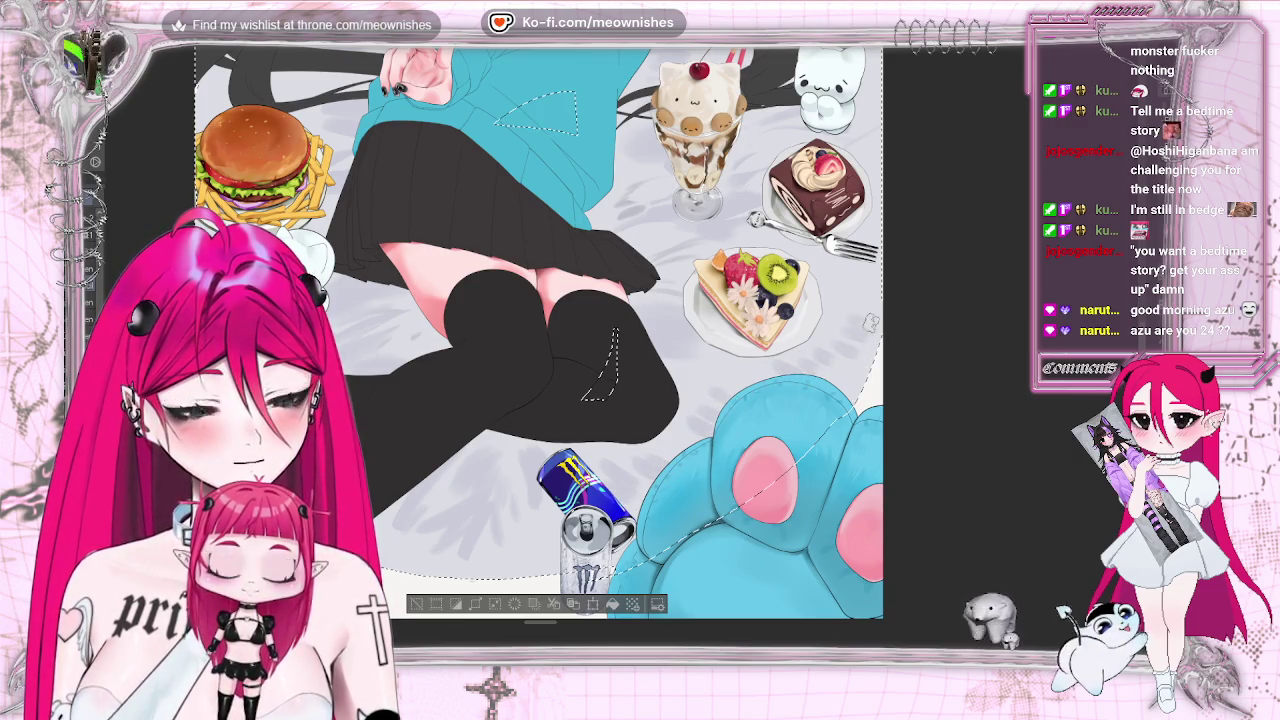
{"action": "key", "text": "ctrl+minus"}
{"action": "key", "text": "ctrl+minus"}
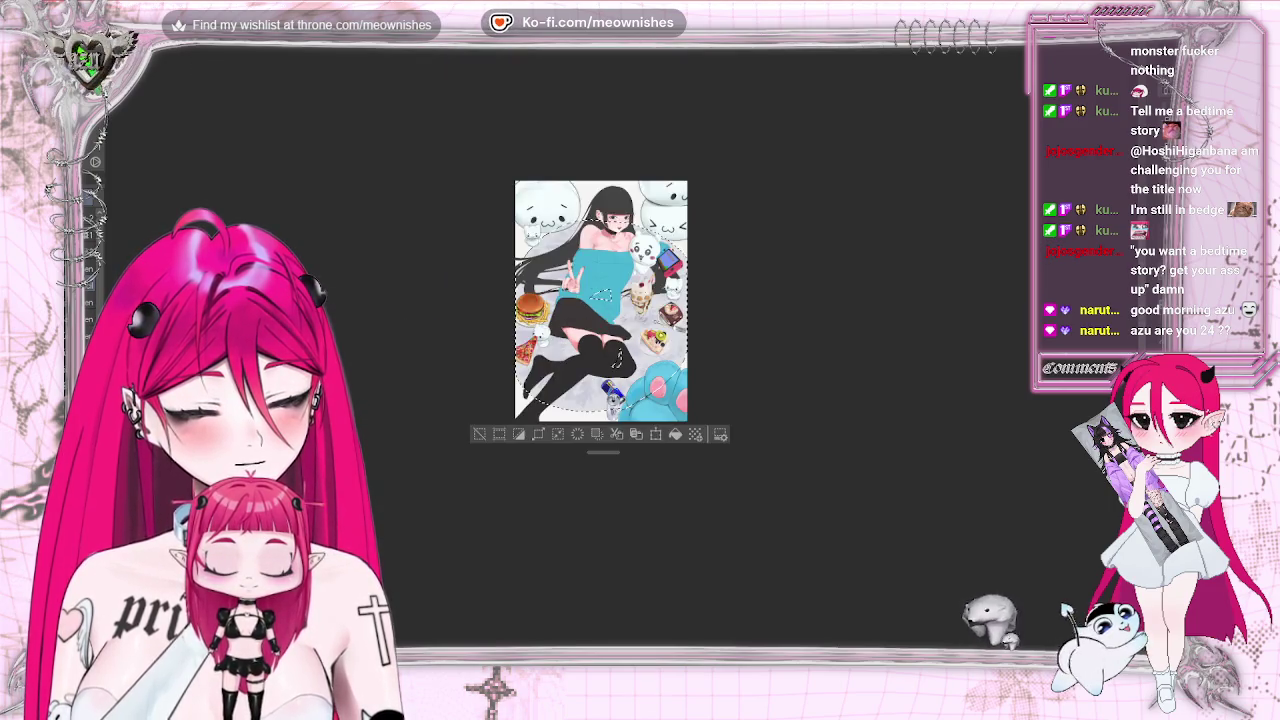
{"action": "key", "text": "ctrl+plus"}
{"action": "key", "text": "ctrl+minus"}
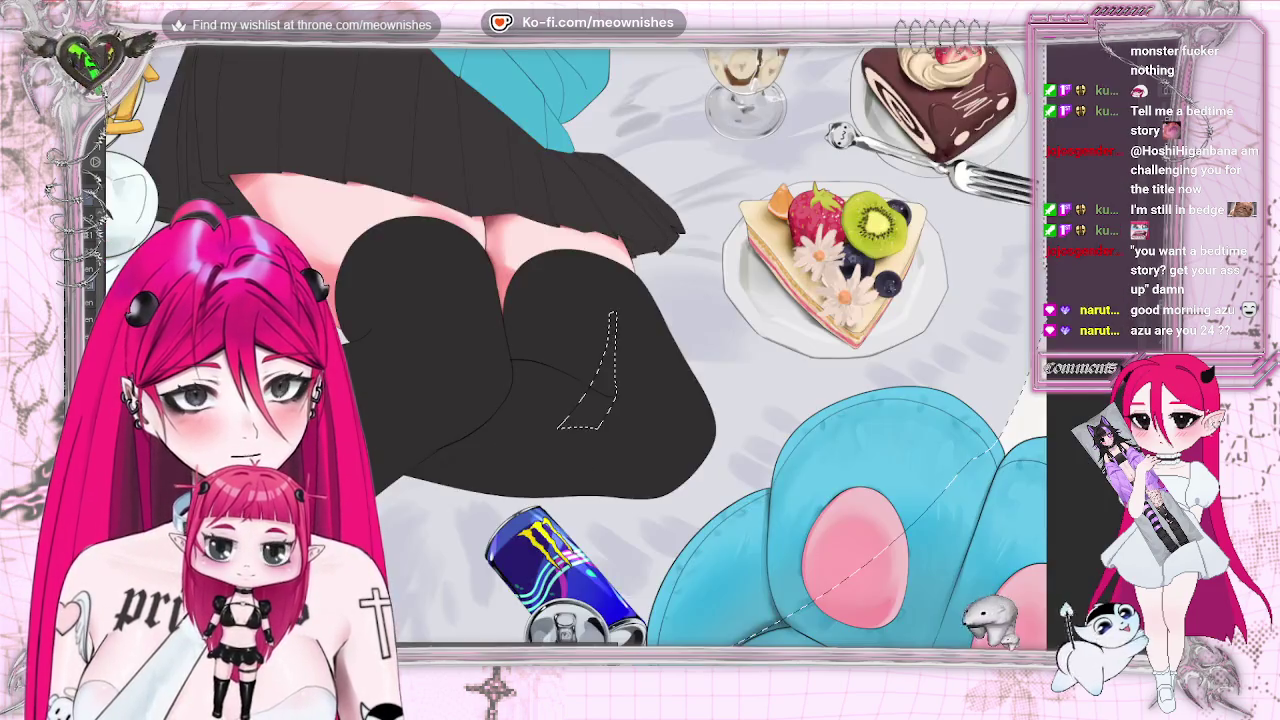
{"action": "key", "text": "ctrl+minus"}
{"action": "scroll", "coordinate": [614, 358], "scroll_direction": "up", "scroll_amount": 1}
{"action": "scroll", "coordinate": [614, 358], "scroll_direction": "up", "scroll_amount": 1}
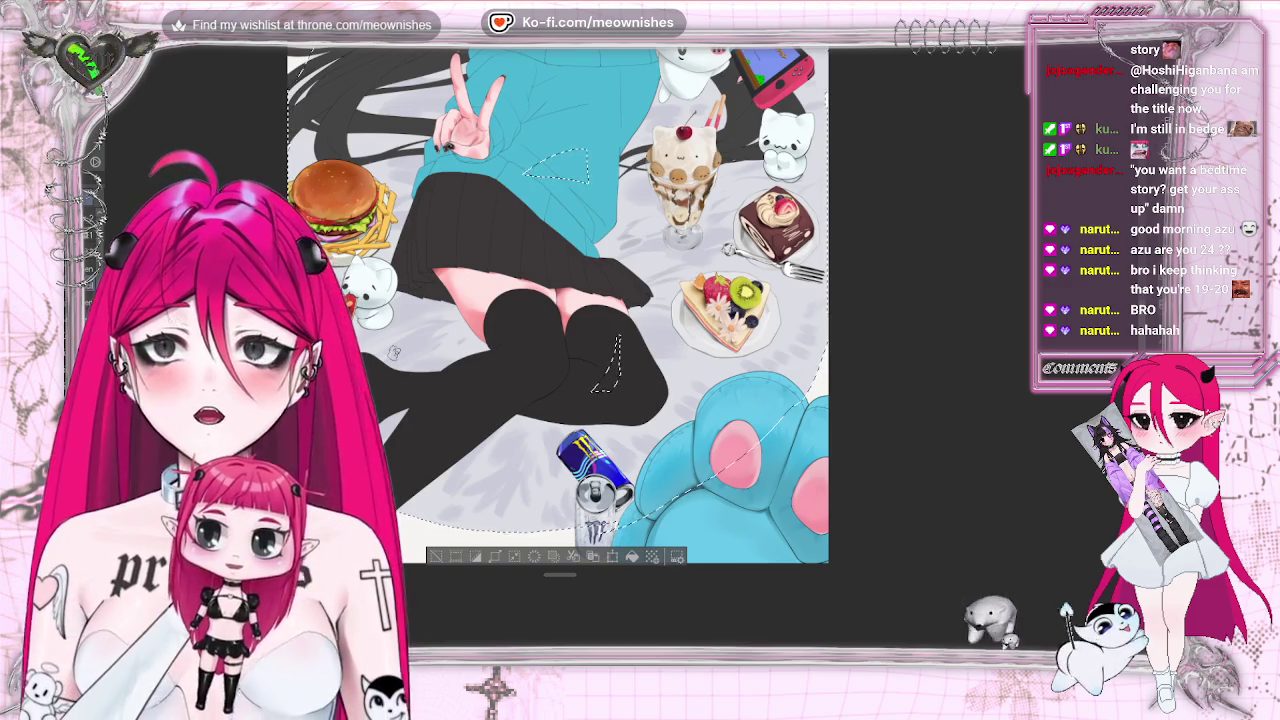
{"action": "scroll", "coordinate": [394, 352], "scroll_direction": "up", "scroll_amount": 2}
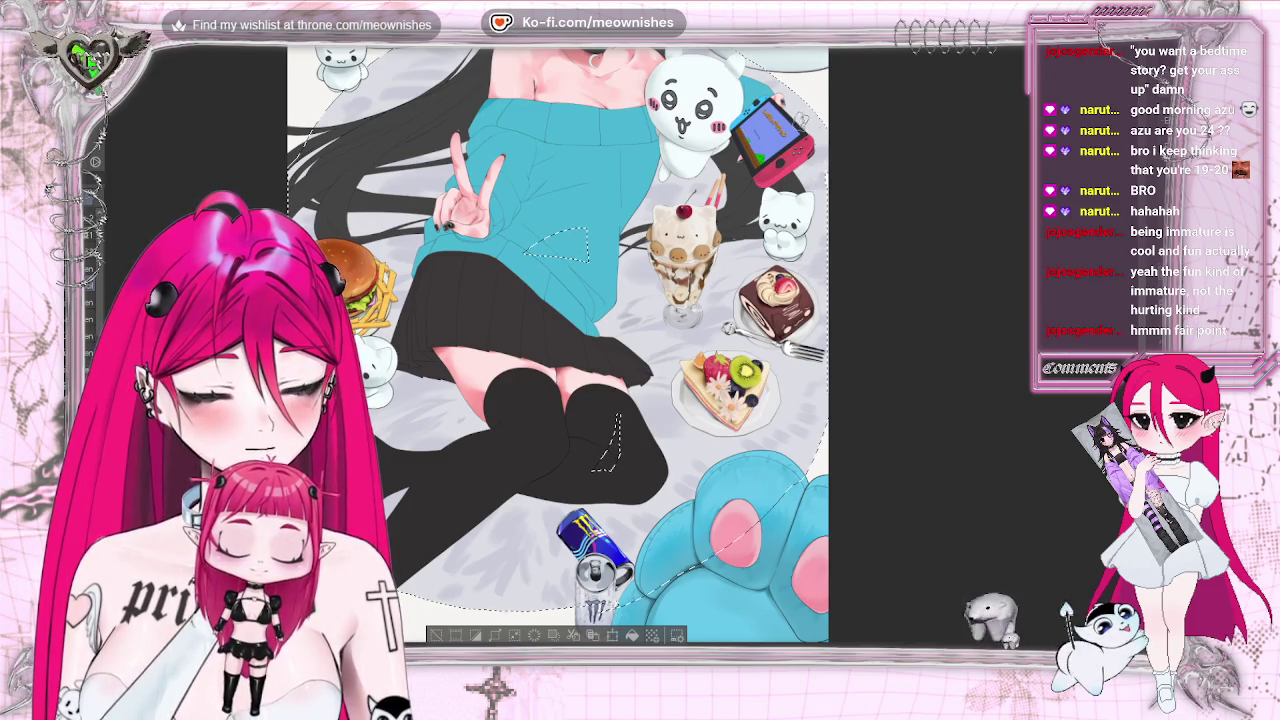
Deselect, fit the whole illustration in view, and open the Edit menu
{"action": "key", "text": "ctrl+0"}
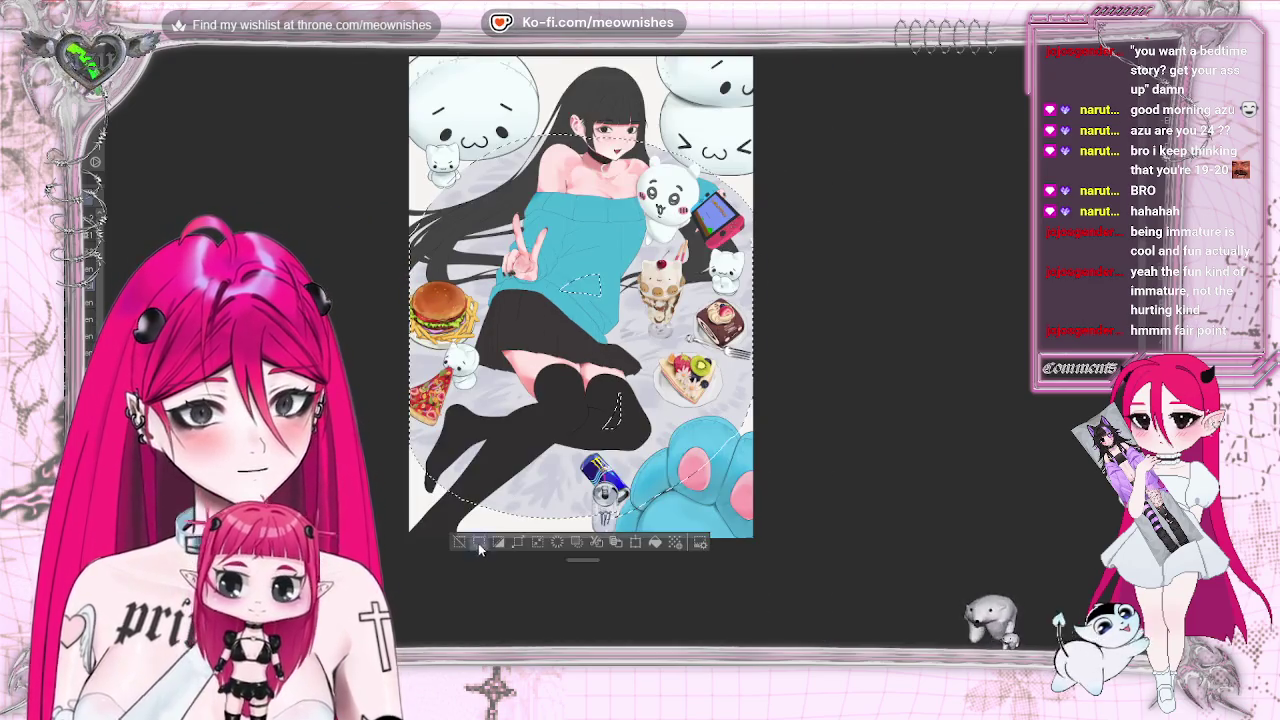
{"action": "key", "text": "ctrl+d"}
{"action": "key", "text": "ctrl+minus"}
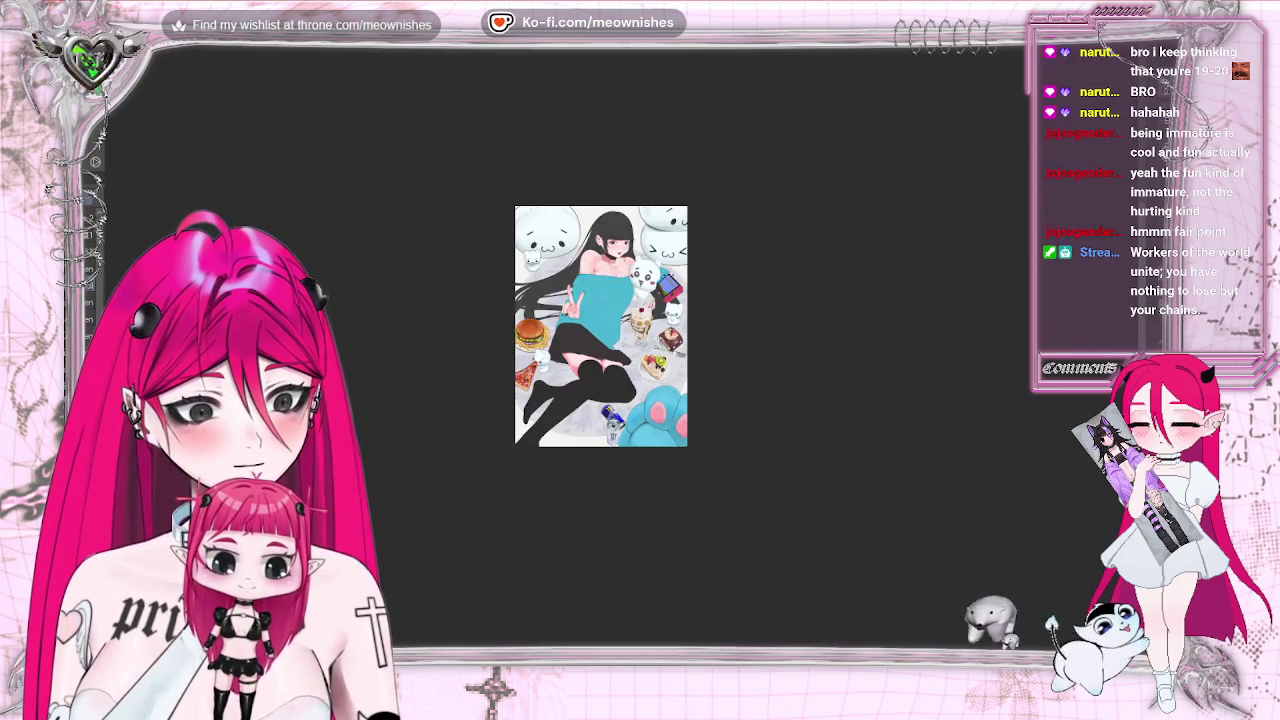
{"action": "key", "text": "ctrl+plus"}
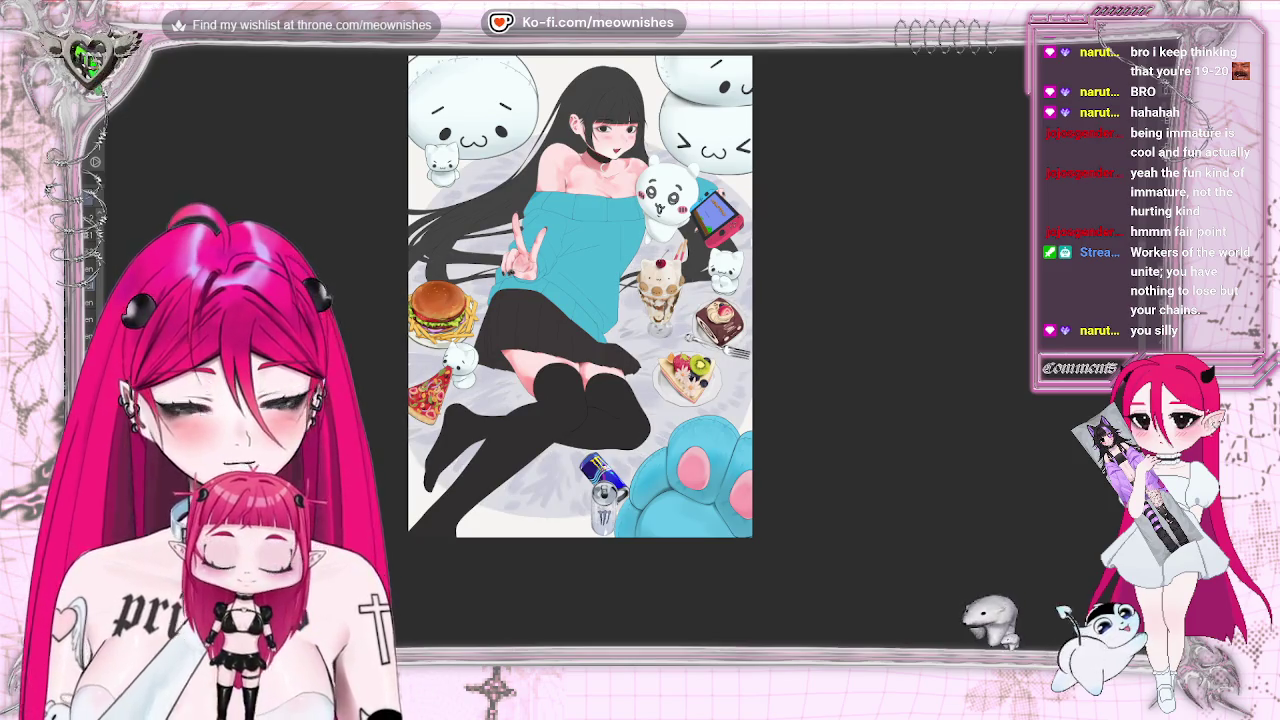
{"action": "key", "text": "alt+e"}
Apply Hue/Saturation/Luminosity to the whole illustration with saturation -31 and luminosity 40
{"action": "left_click", "coordinate": [380, 345]}
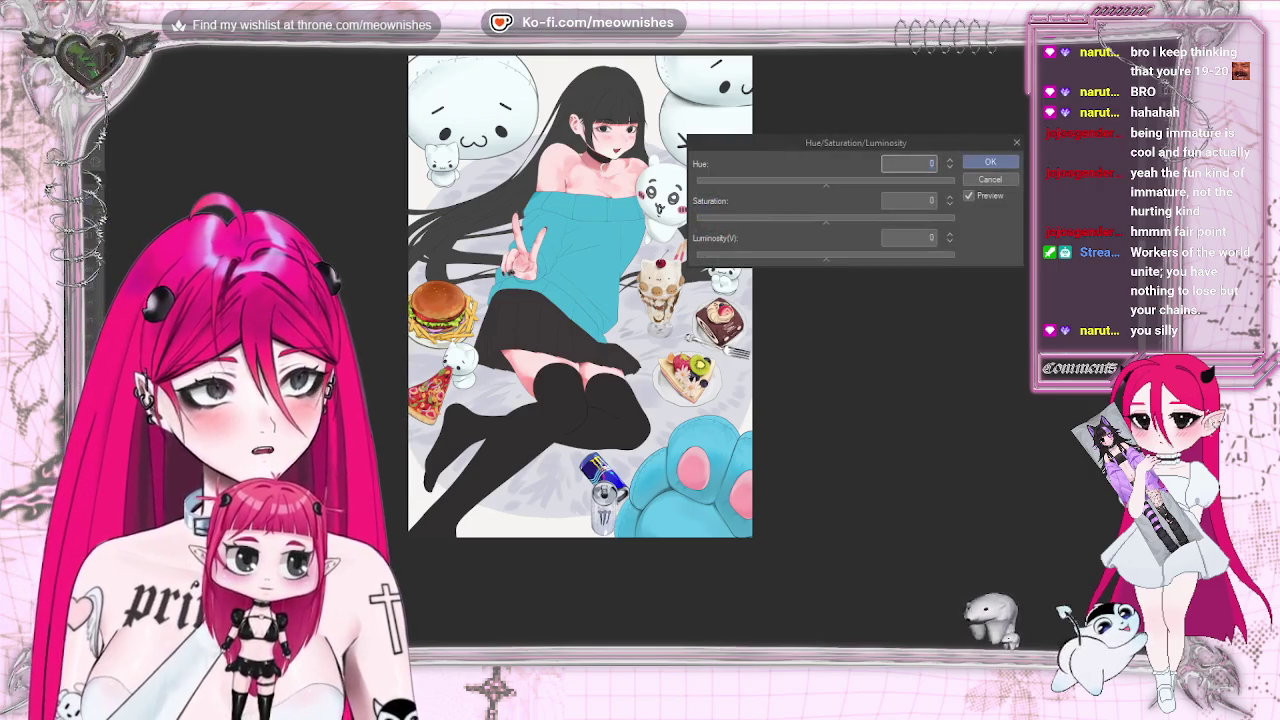
{"action": "left_click_drag", "start_coordinate": [885, 260], "coordinate": [924, 258]}
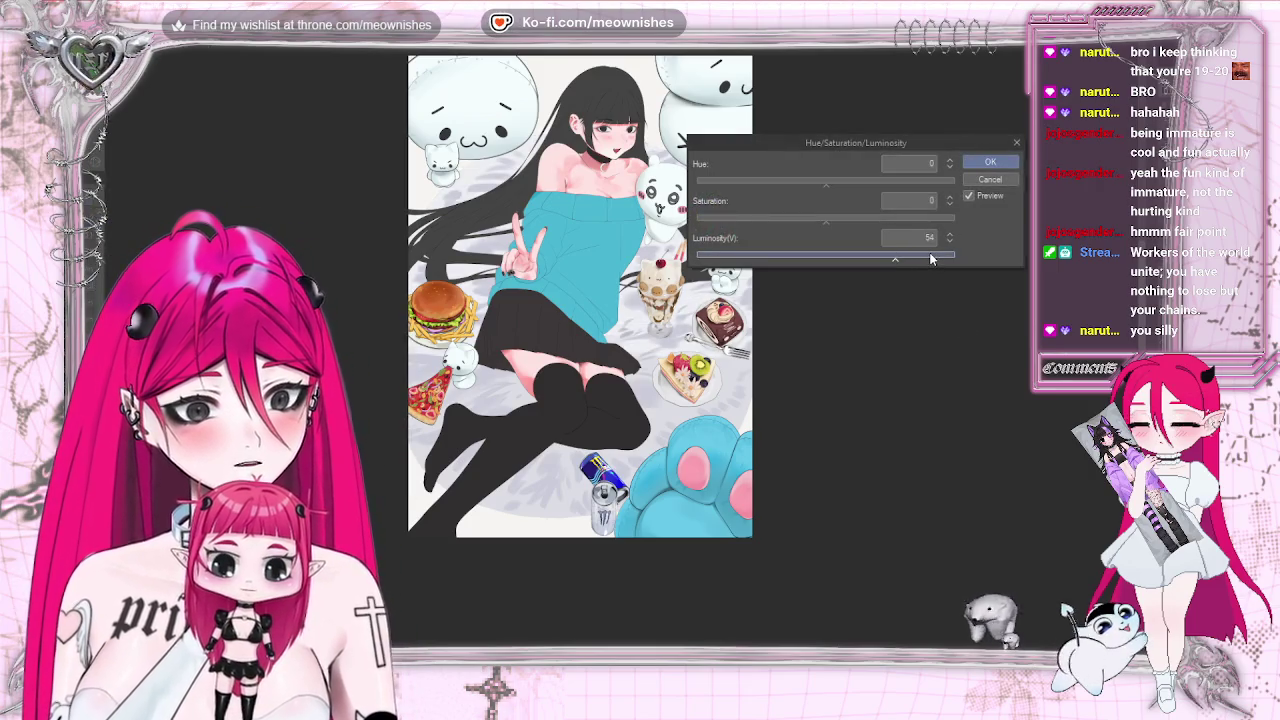
{"action": "left_click_drag", "start_coordinate": [893, 258], "coordinate": [881, 261]}
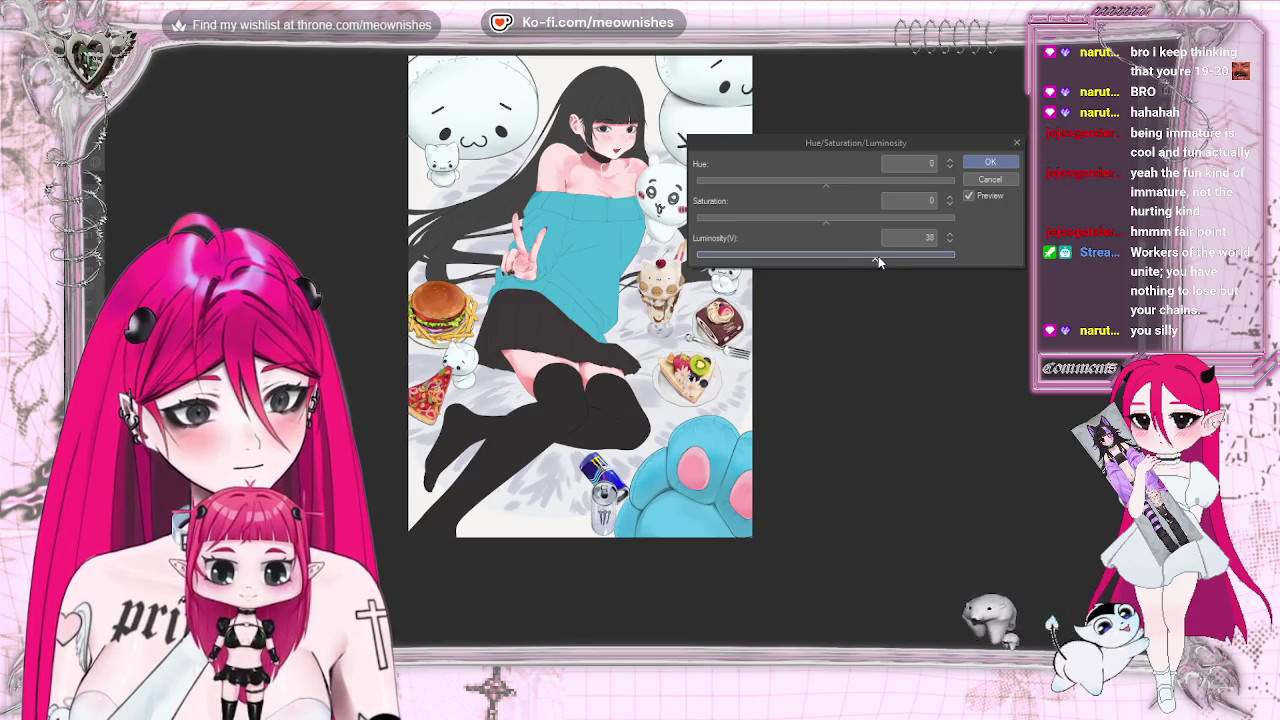
{"action": "left_click", "coordinate": [788, 217]}
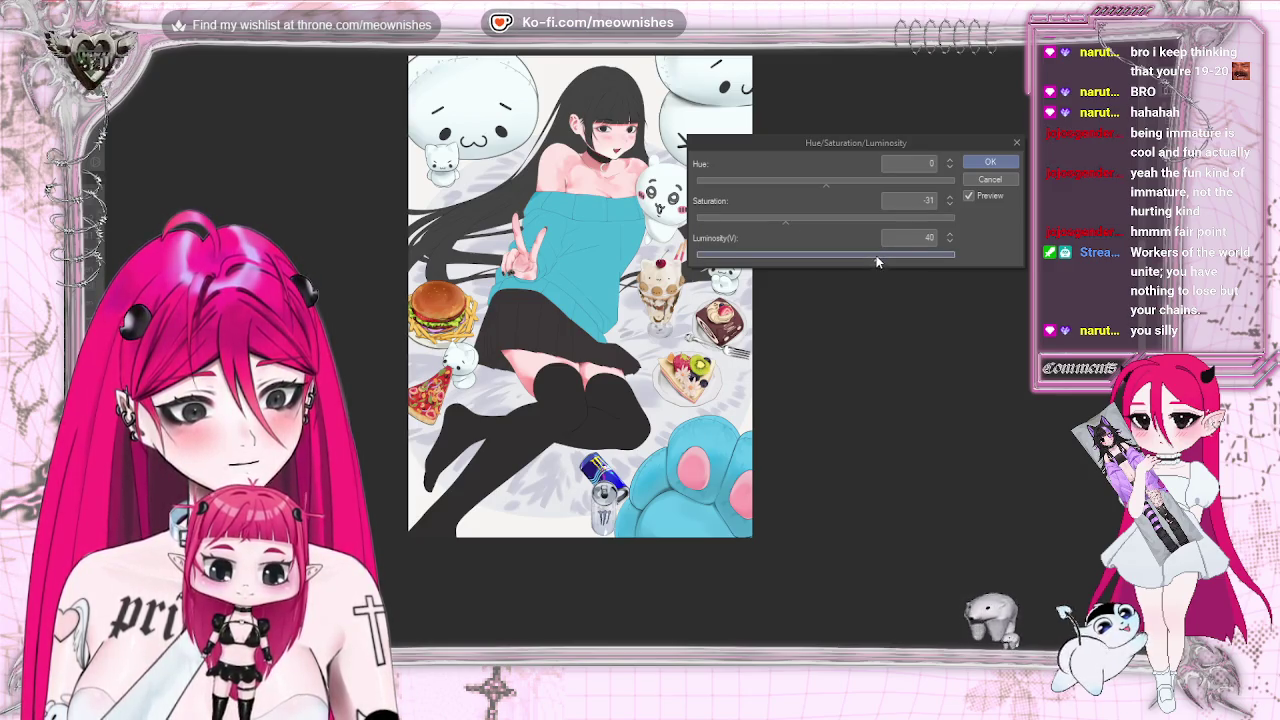
{"action": "left_click", "coordinate": [981, 160]}
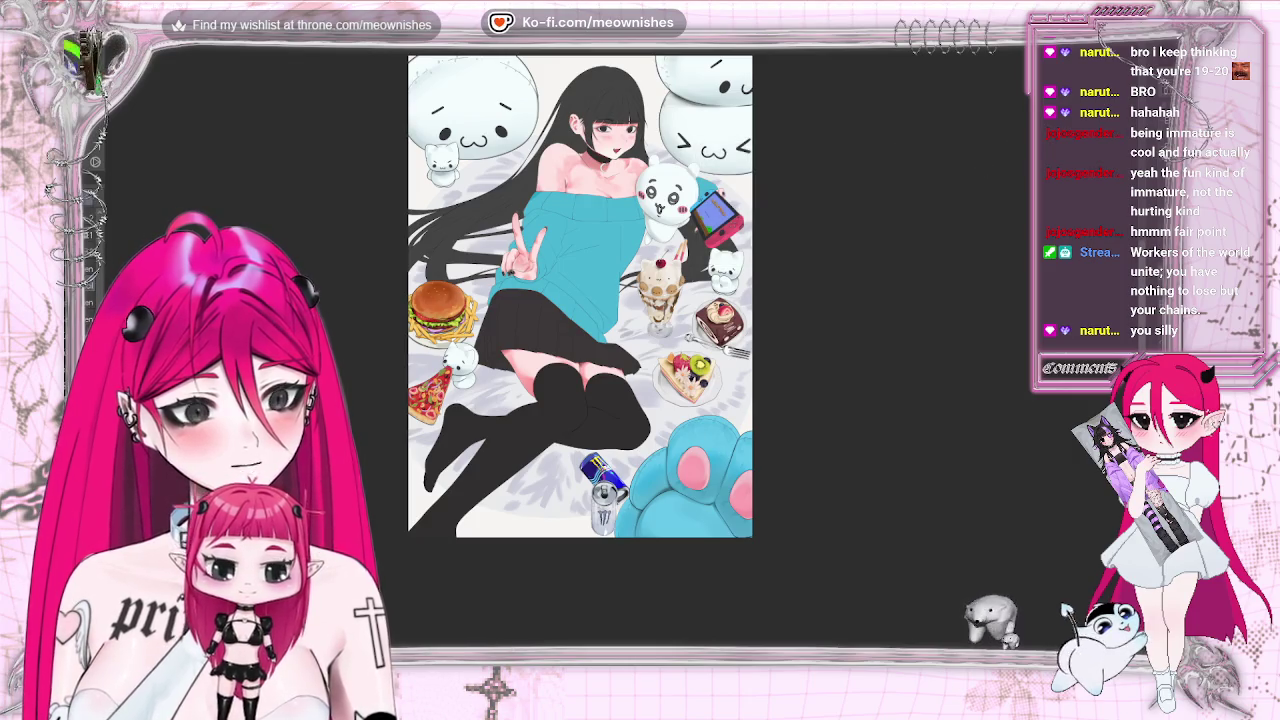
Review the paler, brighter illustration at fit-to-window zoom, then open the Edit menu
{"action": "scroll", "coordinate": [580, 290], "scroll_direction": "down", "scroll_amount": 5}
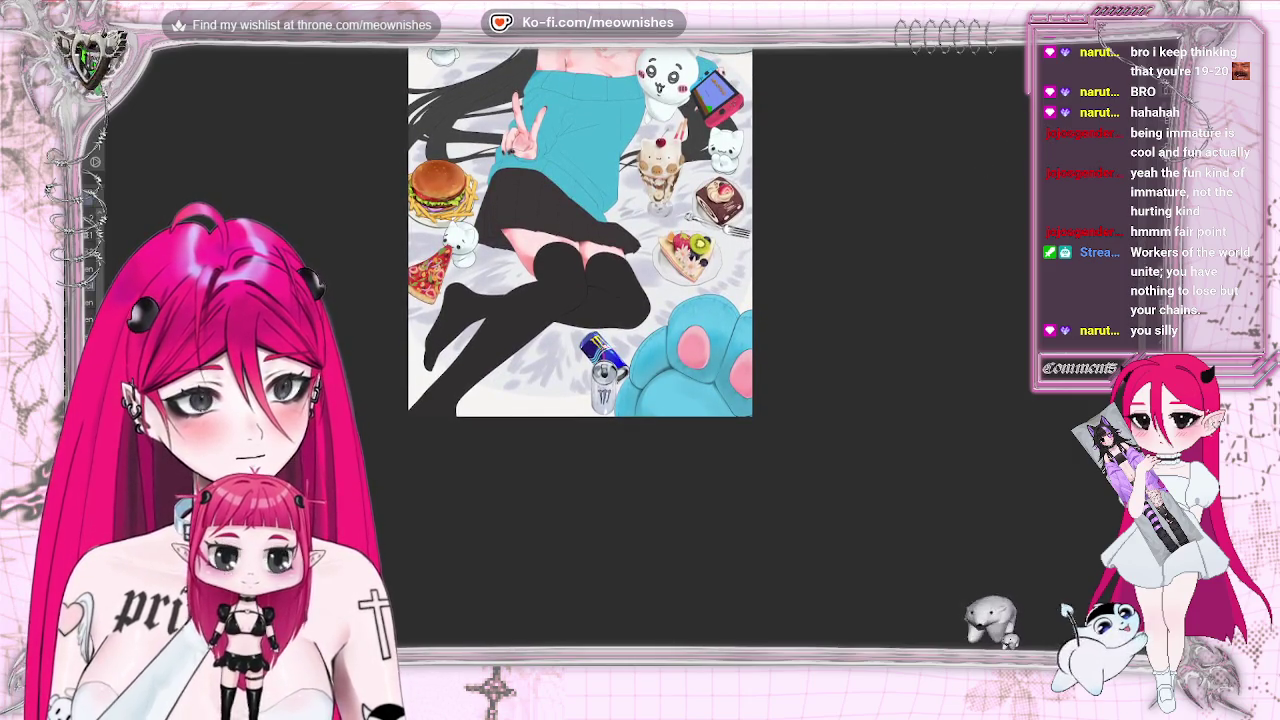
{"action": "scroll", "coordinate": [616, 350], "scroll_direction": "up", "scroll_amount": 2}
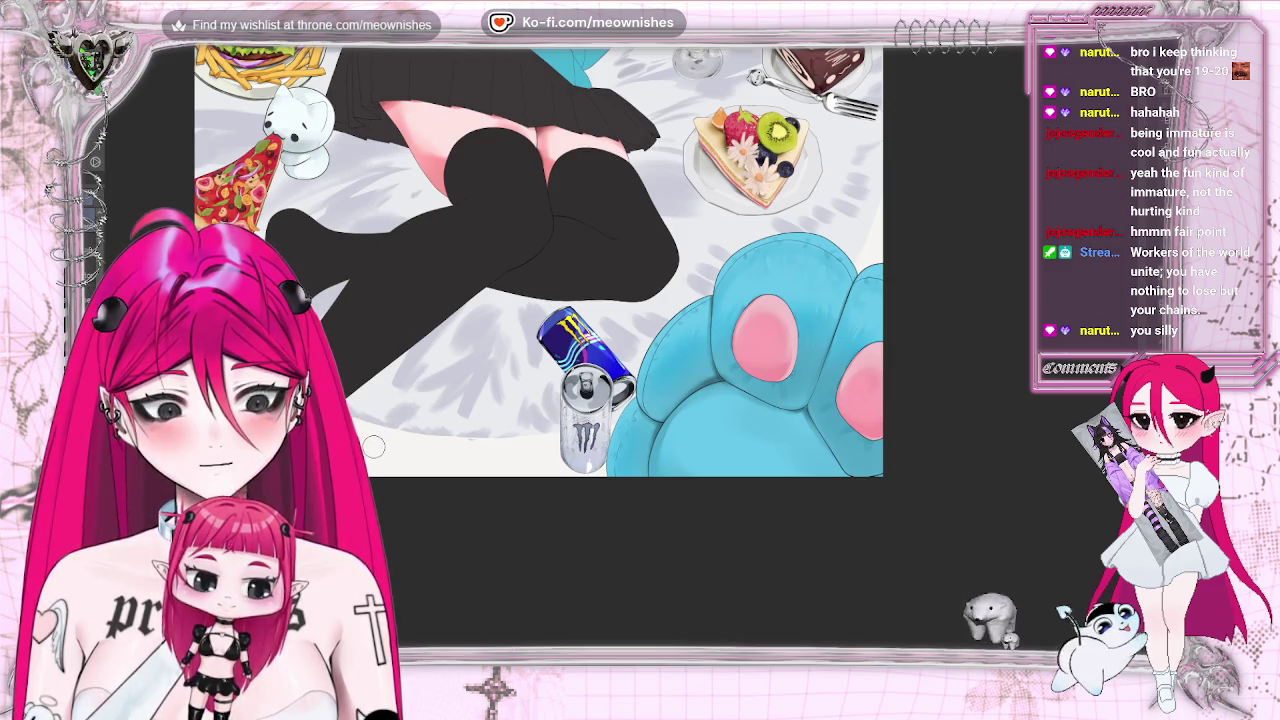
{"action": "key", "text": "ctrl+0"}
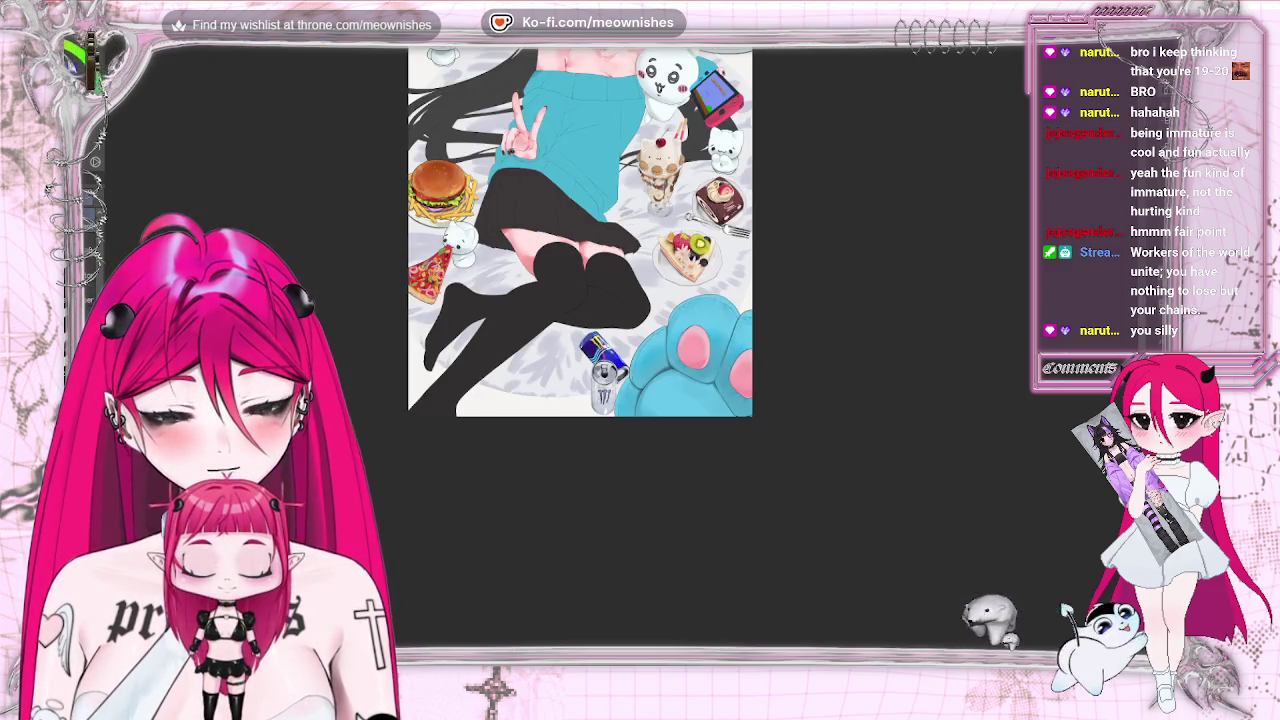
{"action": "key", "text": "ctrl+0"}
{"action": "key", "text": "ctrl+alt+0"}
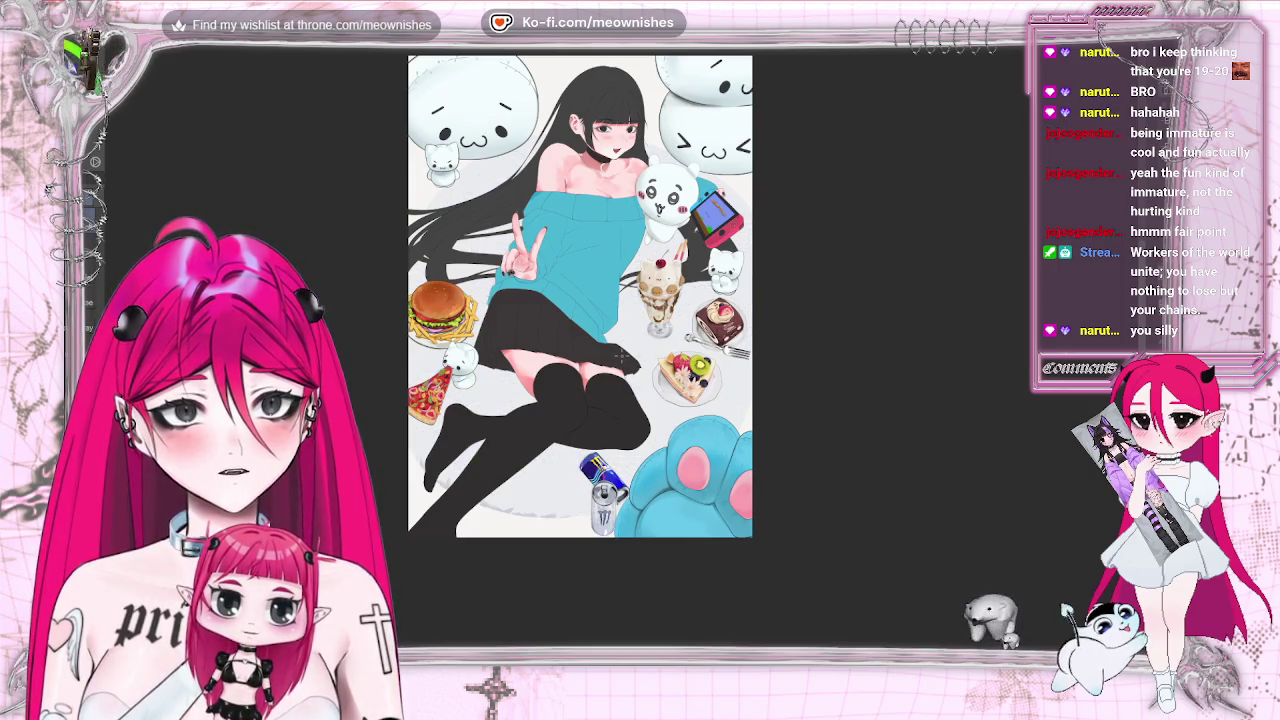
{"action": "key", "text": "alt+e"}
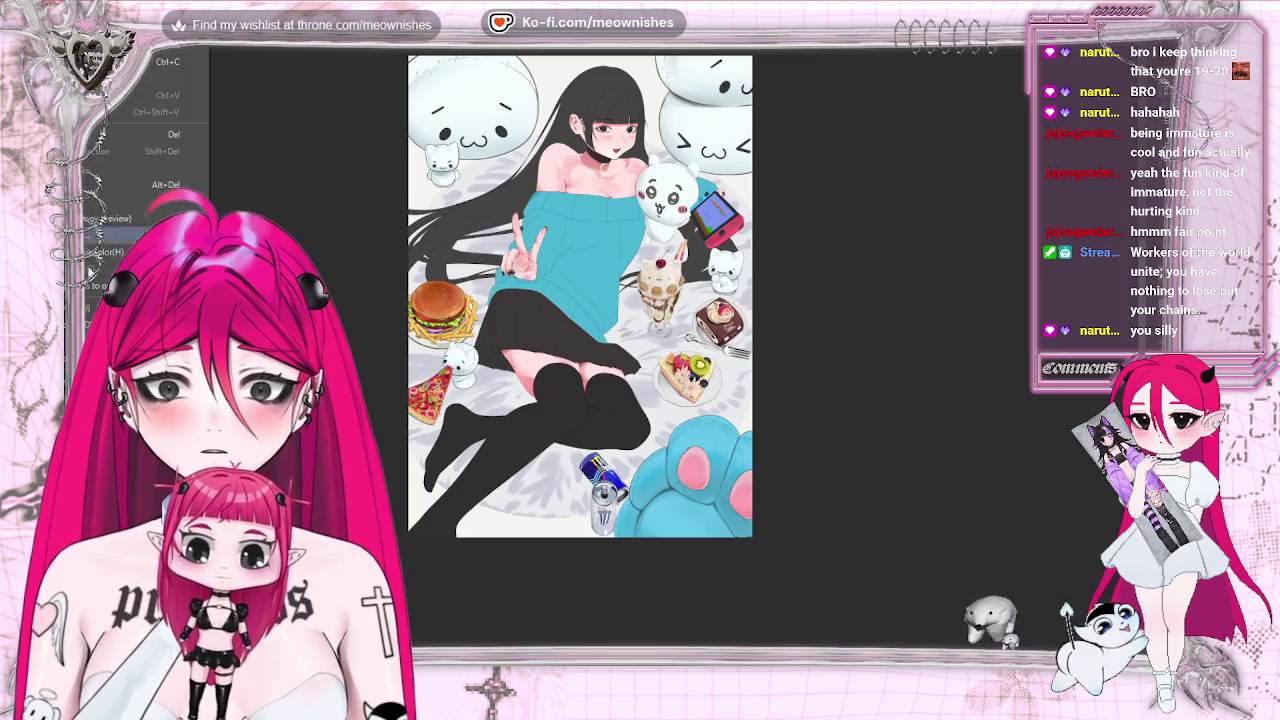
Apply a Hue/Saturation/Luminosity saturation of -42 to the whole illustration
{"action": "key", "text": "ctrl+u"}
{"action": "left_click_drag", "start_coordinate": [826, 218], "coordinate": [780, 222]}
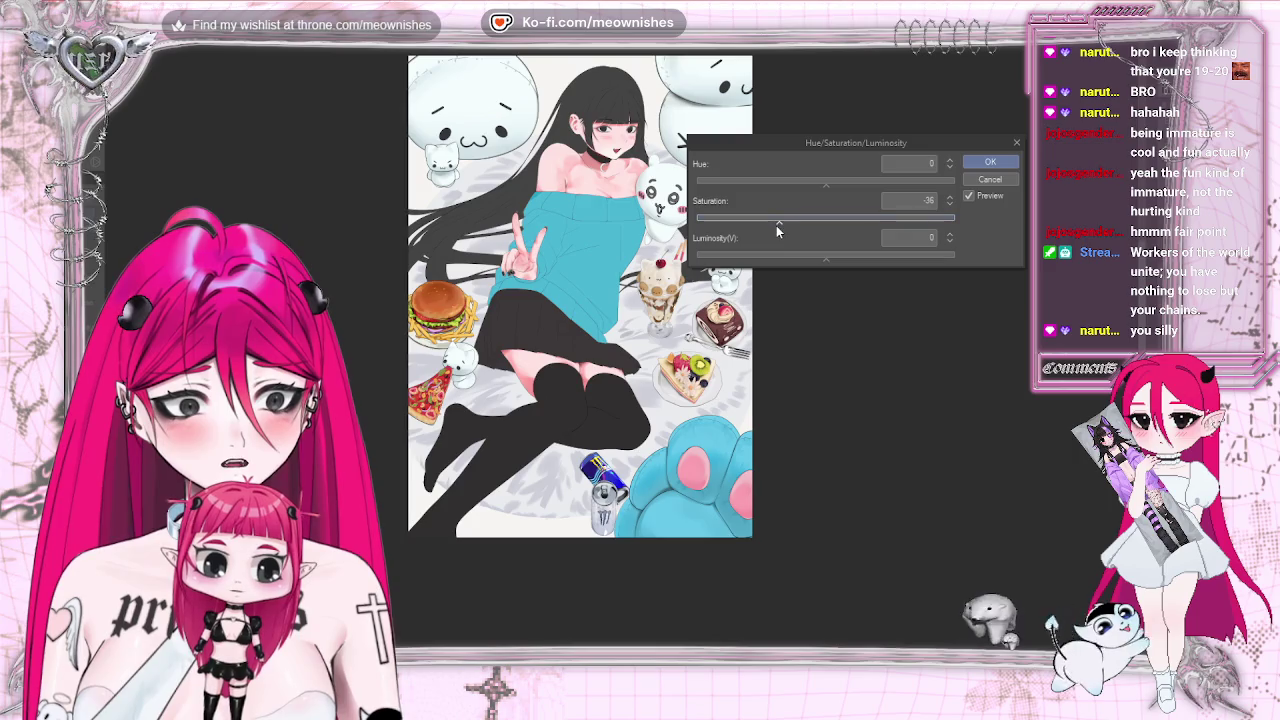
{"action": "left_click_drag", "start_coordinate": [777, 225], "coordinate": [771, 221]}
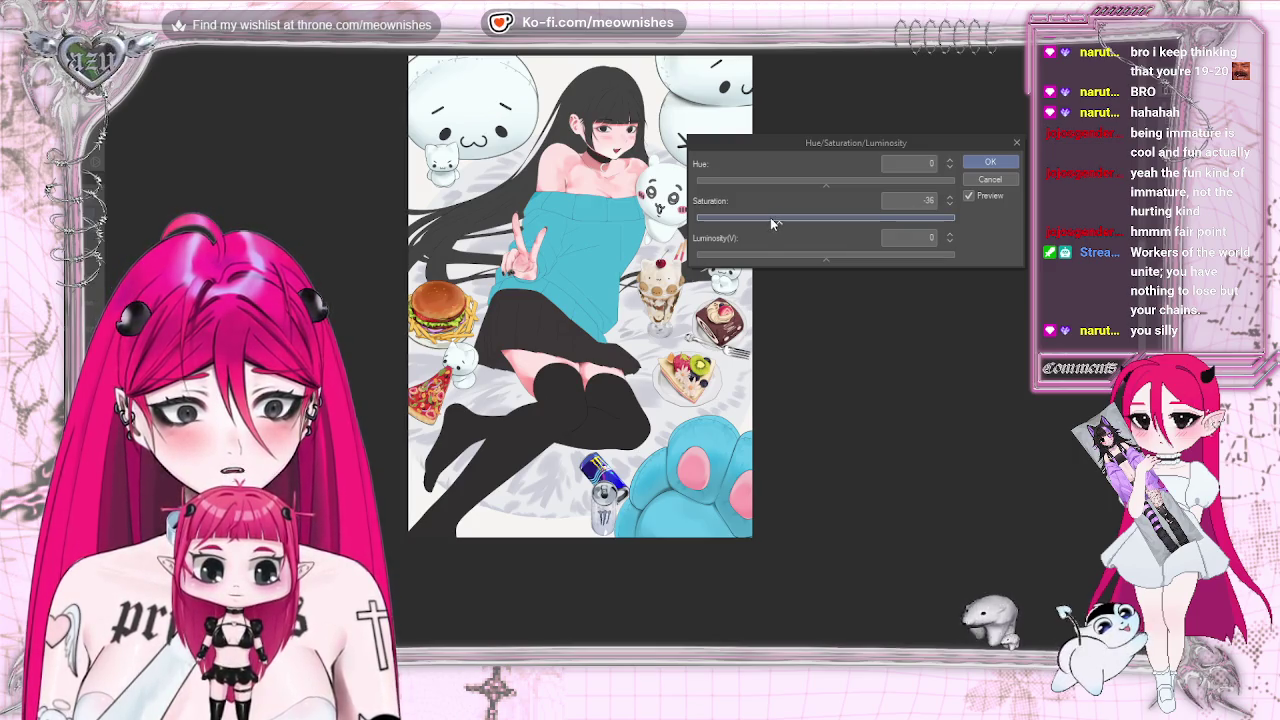
{"action": "left_click", "coordinate": [988, 162]}
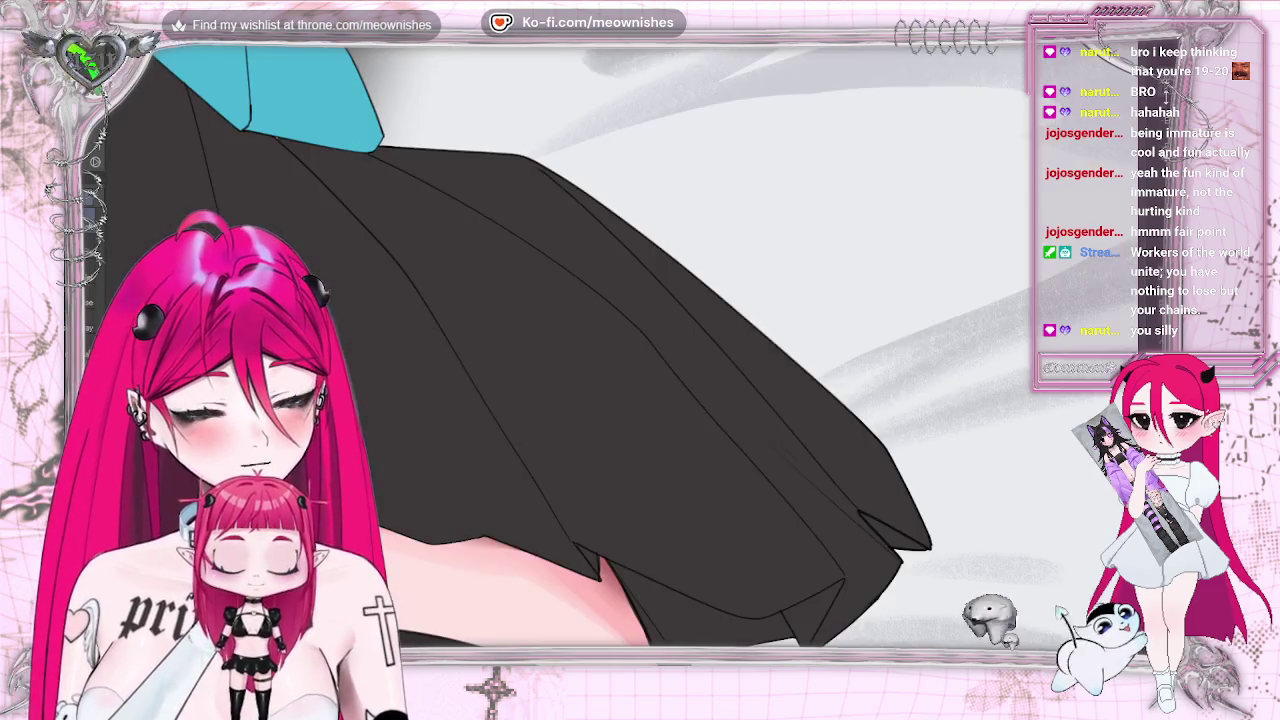
{"action": "scroll", "coordinate": [498, 397], "scroll_direction": "up", "scroll_amount": 5}
{"action": "scroll", "coordinate": [440, 222], "scroll_direction": "down", "scroll_amount": 5}
{"action": "scroll", "coordinate": [440, 222], "scroll_direction": "down", "scroll_amount": 2}
{"action": "scroll", "coordinate": [440, 222], "scroll_direction": "up", "scroll_amount": 3}
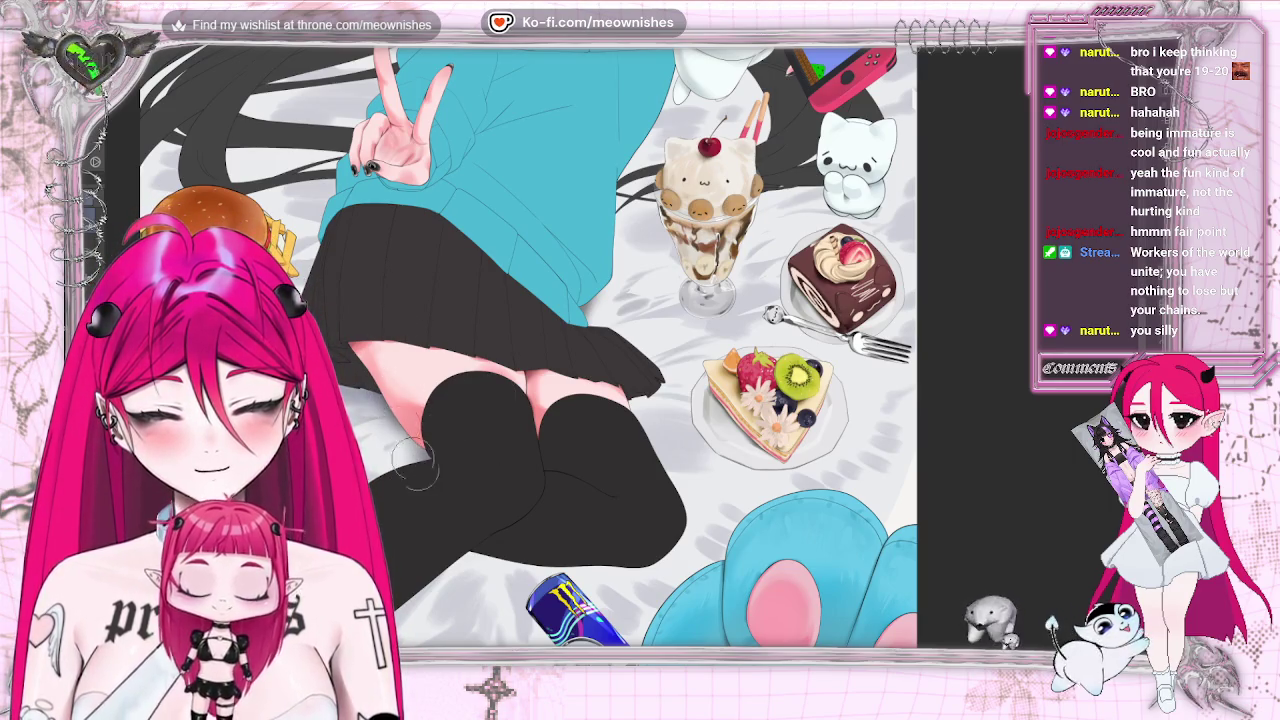
{"action": "key", "text": "ctrl+0"}
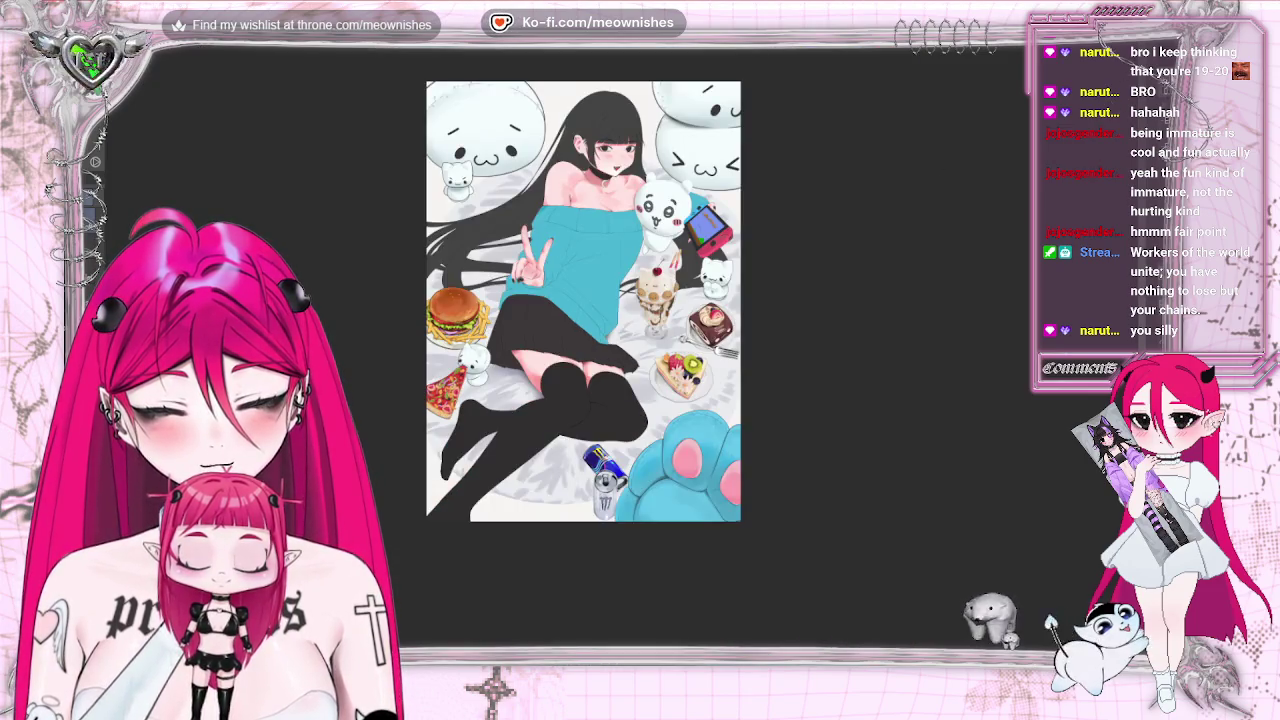
{"action": "key", "text": "ctrl+minus"}
{"action": "key", "text": "ctrl+plus"}
{"action": "key", "text": "ctrl+plus"}
{"action": "key", "text": "ctrl+plus"}
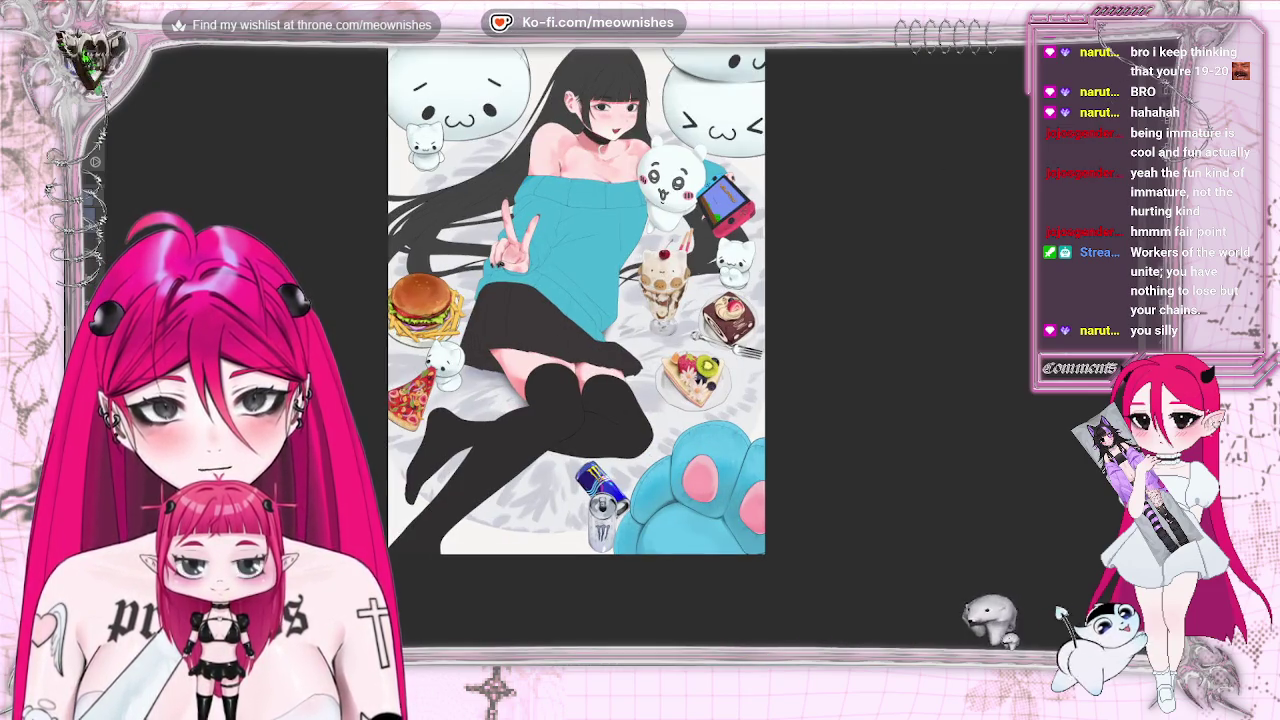
{"action": "key", "text": "ctrl+plus"}
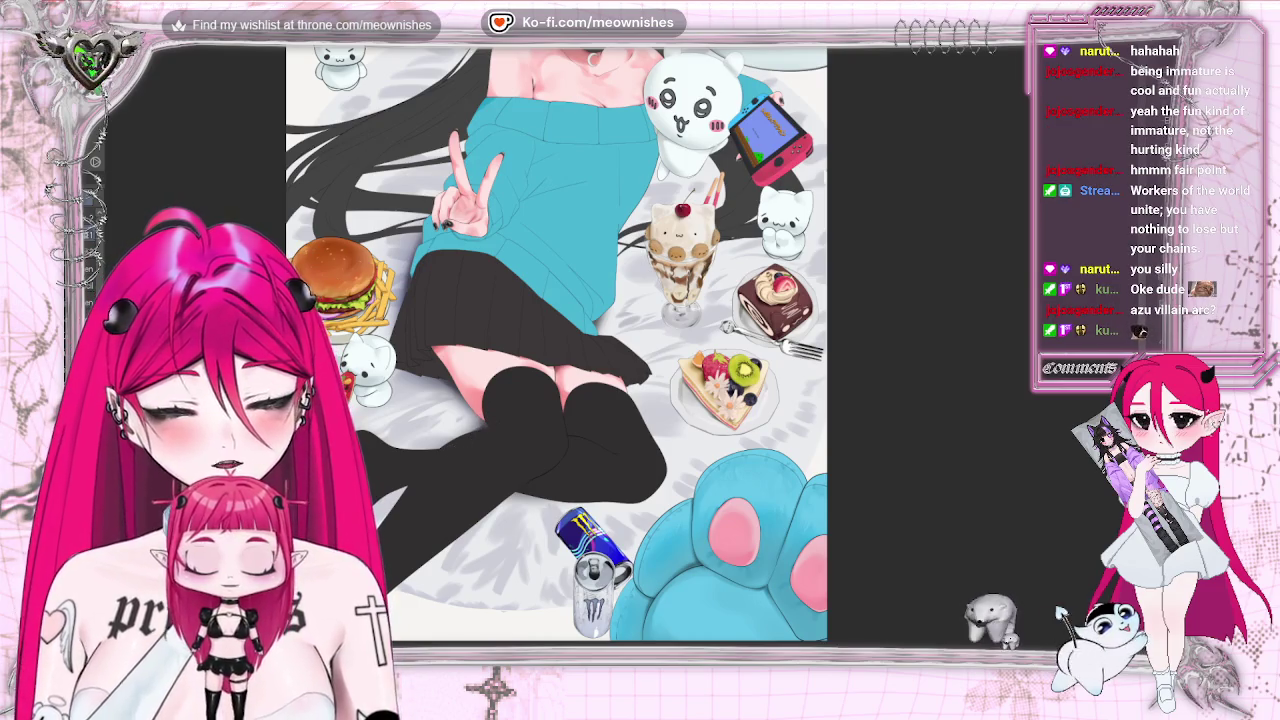
{"action": "key", "text": "ctrl+0"}
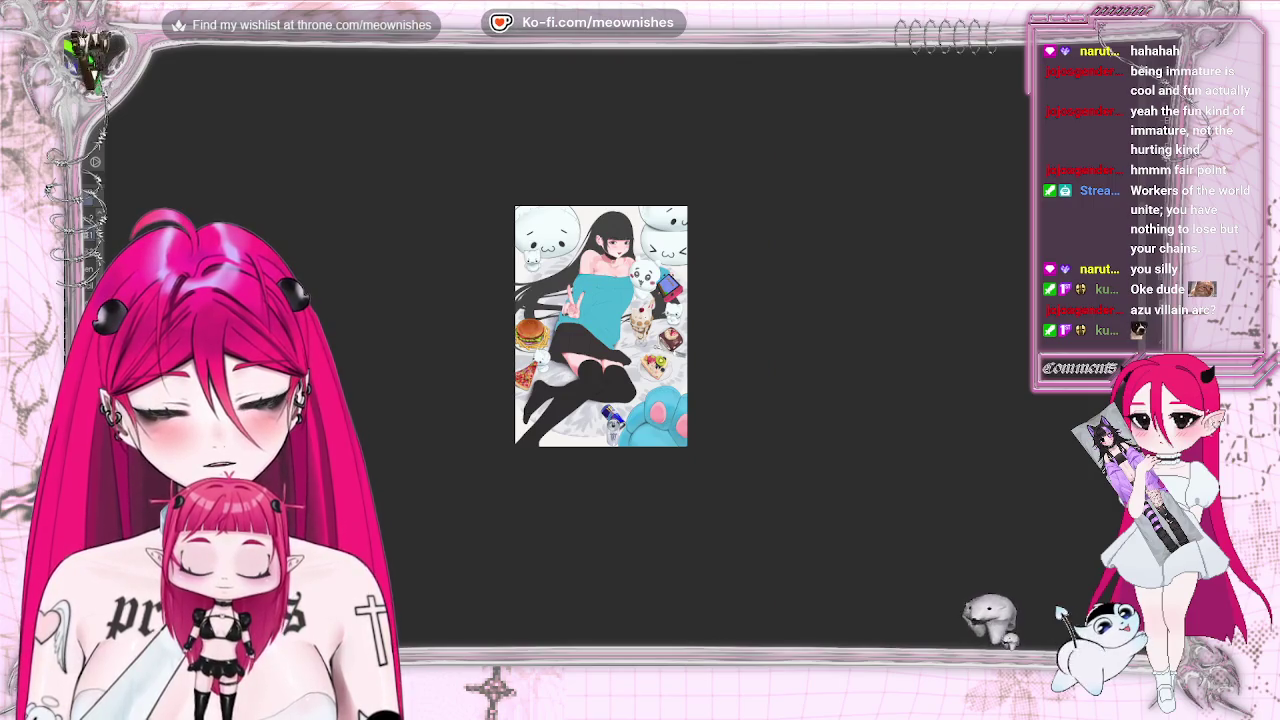
{"action": "scroll", "coordinate": [622, 357], "scroll_direction": "up", "scroll_amount": 2}
{"action": "scroll", "coordinate": [622, 357], "scroll_direction": "up", "scroll_amount": 1}
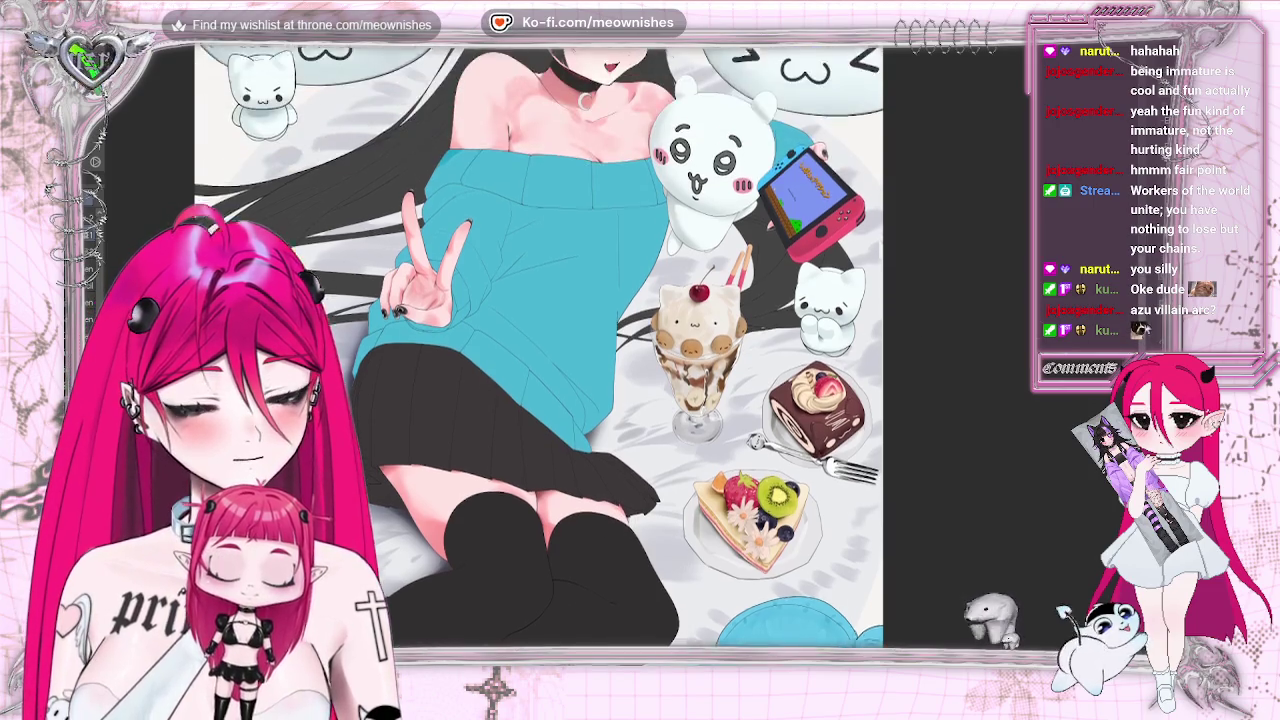
{"action": "scroll", "coordinate": [617, 370], "scroll_direction": "up", "scroll_amount": 5}
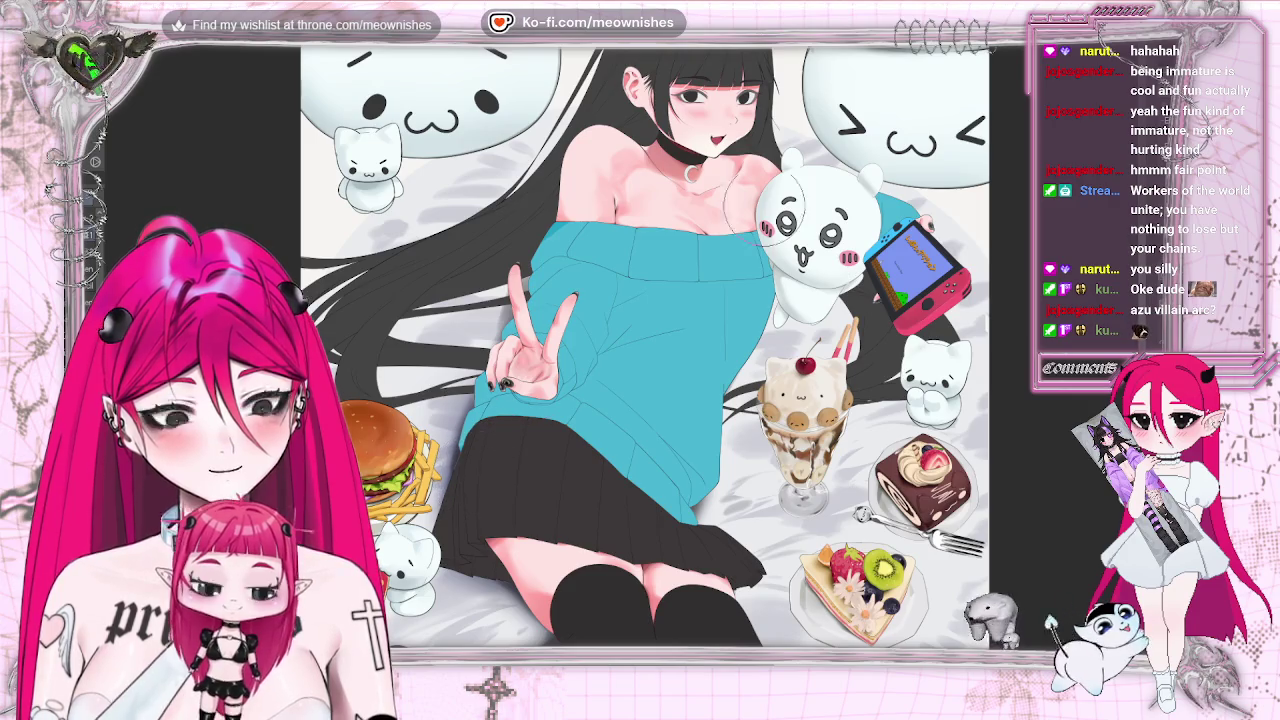
{"action": "scroll", "coordinate": [628, 374], "scroll_direction": "down", "scroll_amount": 5}
{"action": "scroll", "coordinate": [628, 374], "scroll_direction": "up", "scroll_amount": 5}
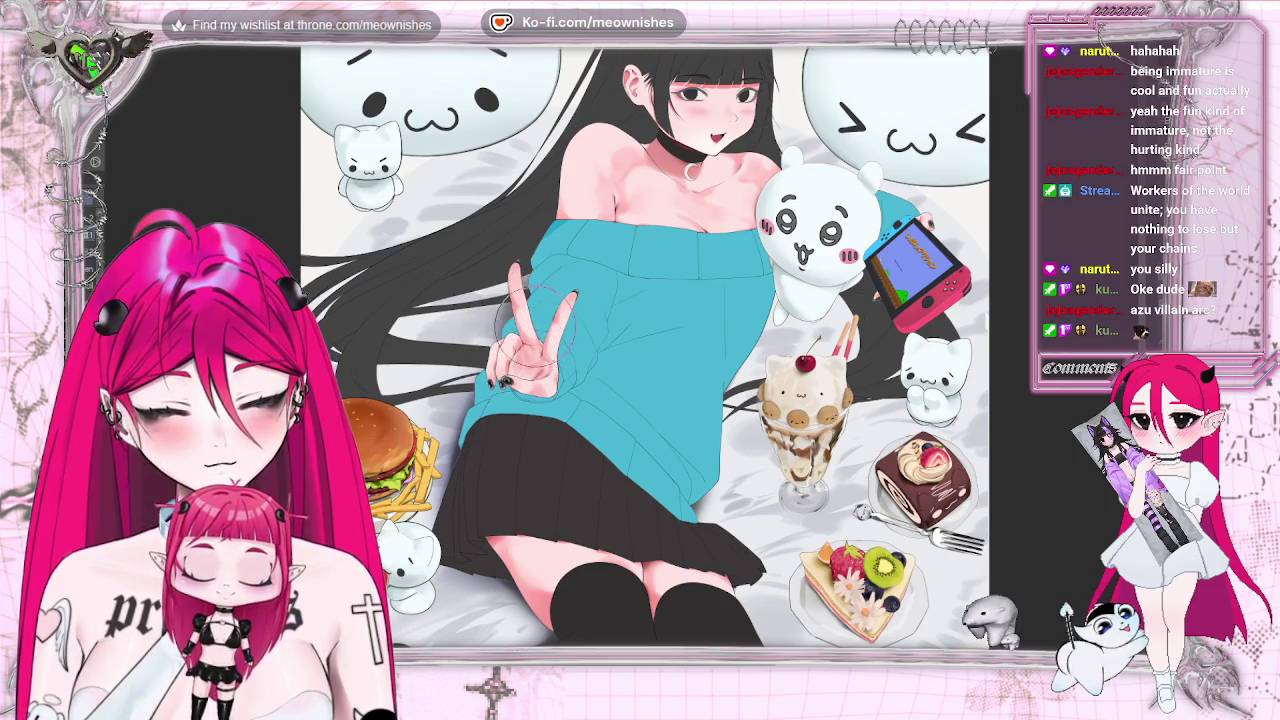
{"action": "key", "text": "ctrl+minus"}
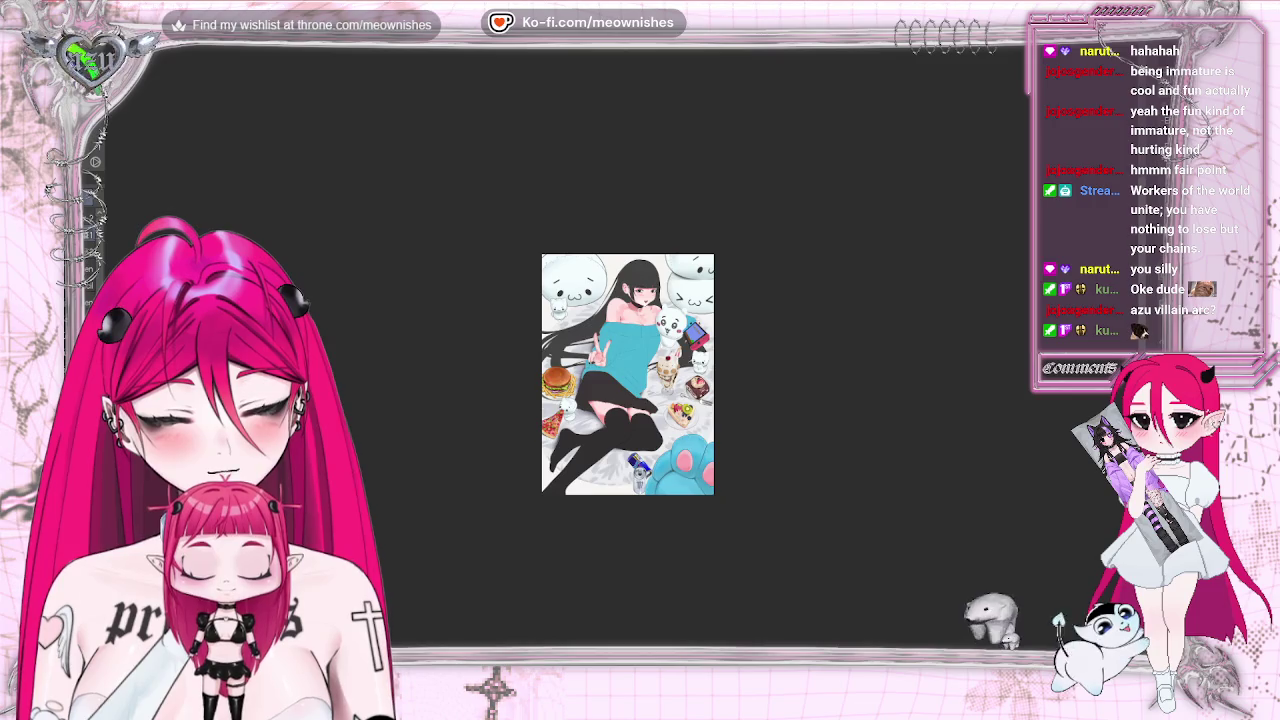
{"action": "key", "text": "ctrl+plus"}
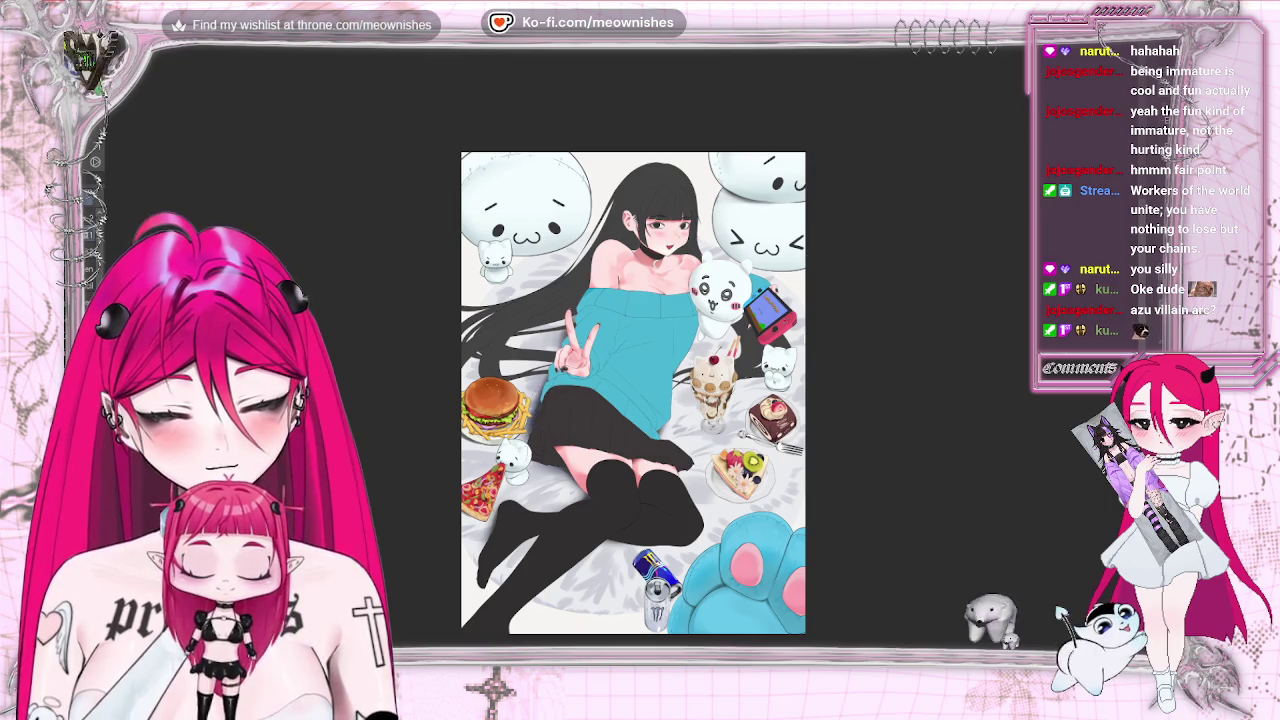
{"action": "key", "text": "ctrl+minus"}
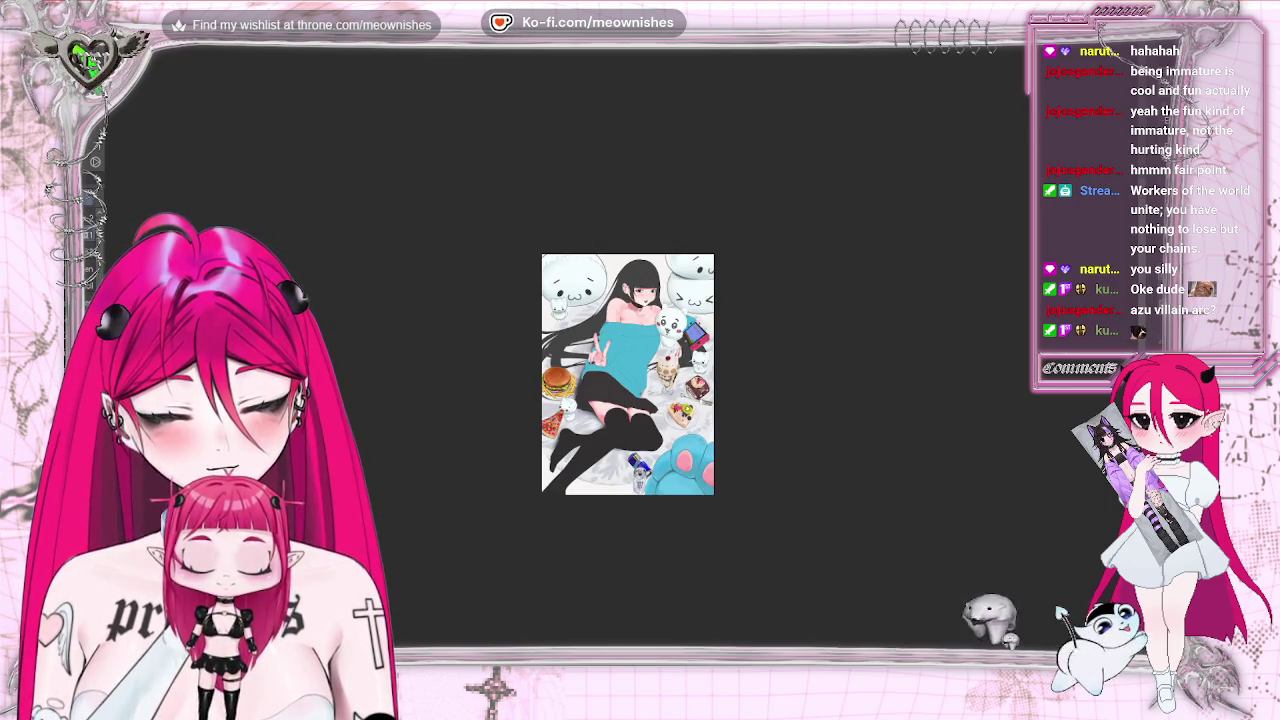
{"action": "key", "text": "ctrl+plus"}
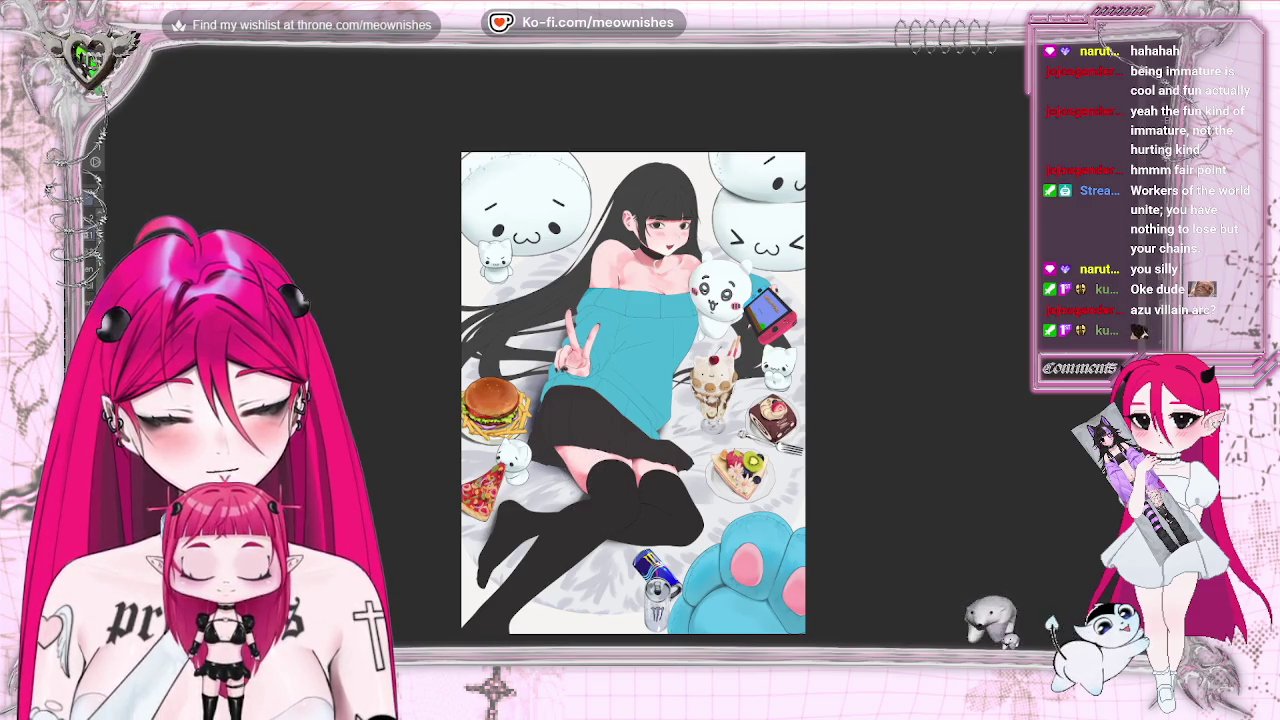
{"action": "key", "text": "ctrl+minus"}
{"action": "key", "text": "ctrl+minus"}
{"action": "key", "text": "ctrl+0"}
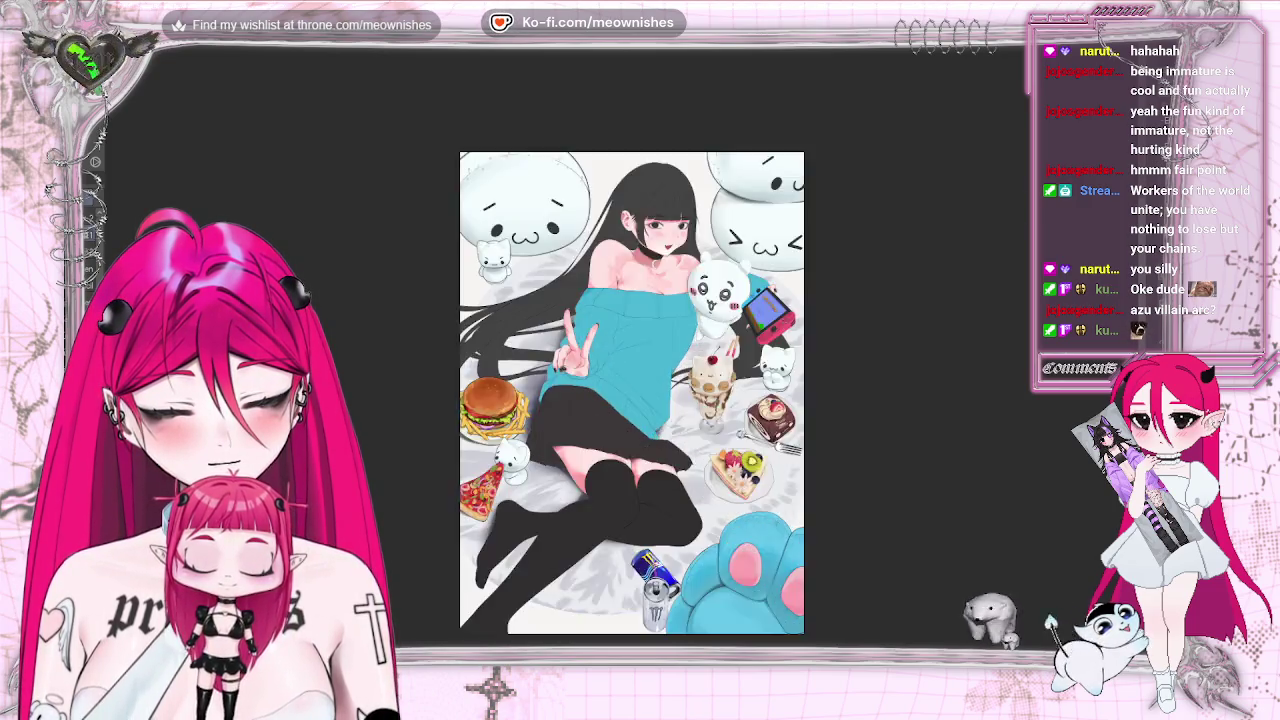
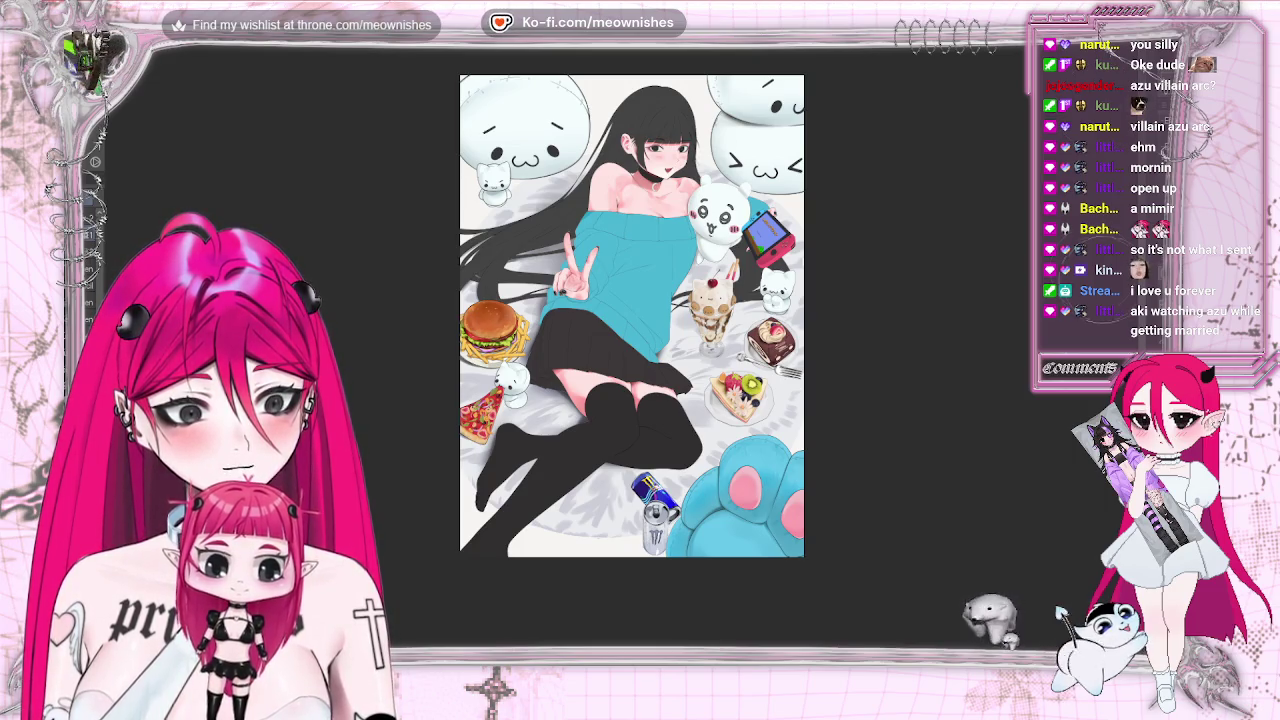
Zoom out to view the whole canvas, then zoom in on the legs, food and paw plushie
{"action": "key", "text": "ctrl+minus"}
{"action": "key", "text": "ctrl+minus"}
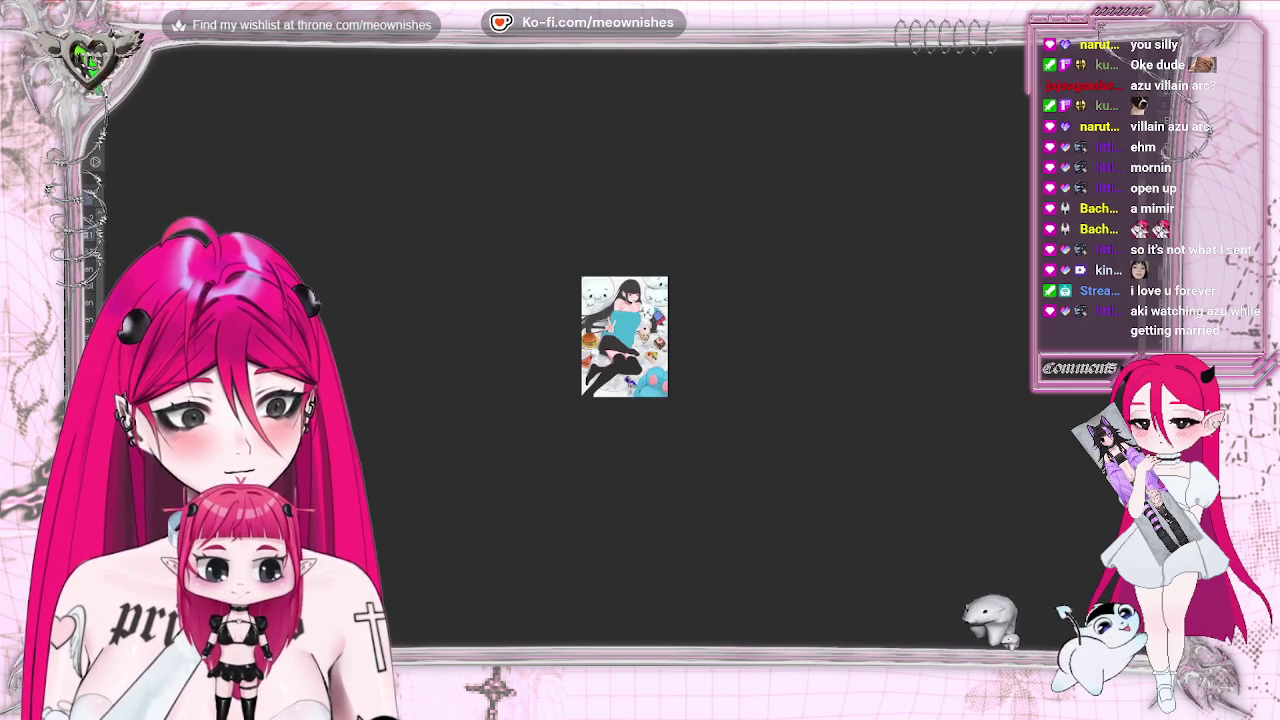
{"action": "key", "text": "ctrl+plus"}
{"action": "key", "text": "ctrl+plus"}
{"action": "key", "text": "ctrl+plus"}
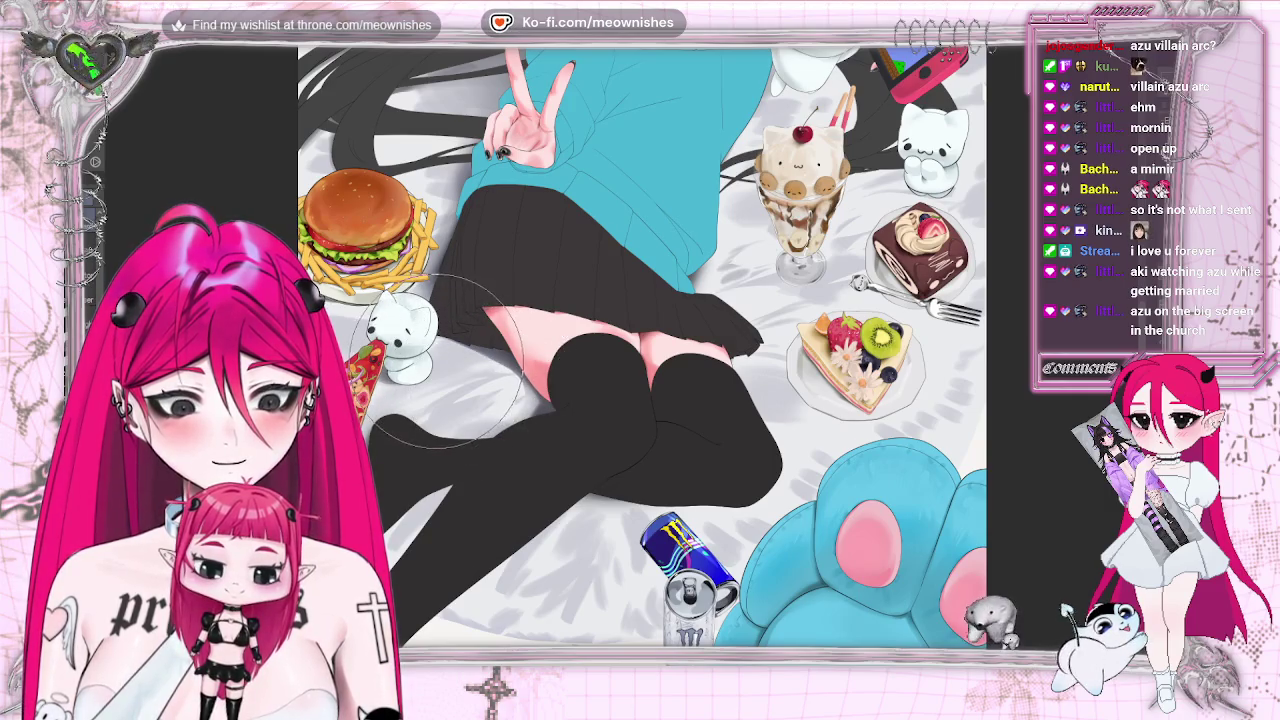
{"action": "scroll", "coordinate": [642, 347], "scroll_direction": "down", "scroll_amount": 5}
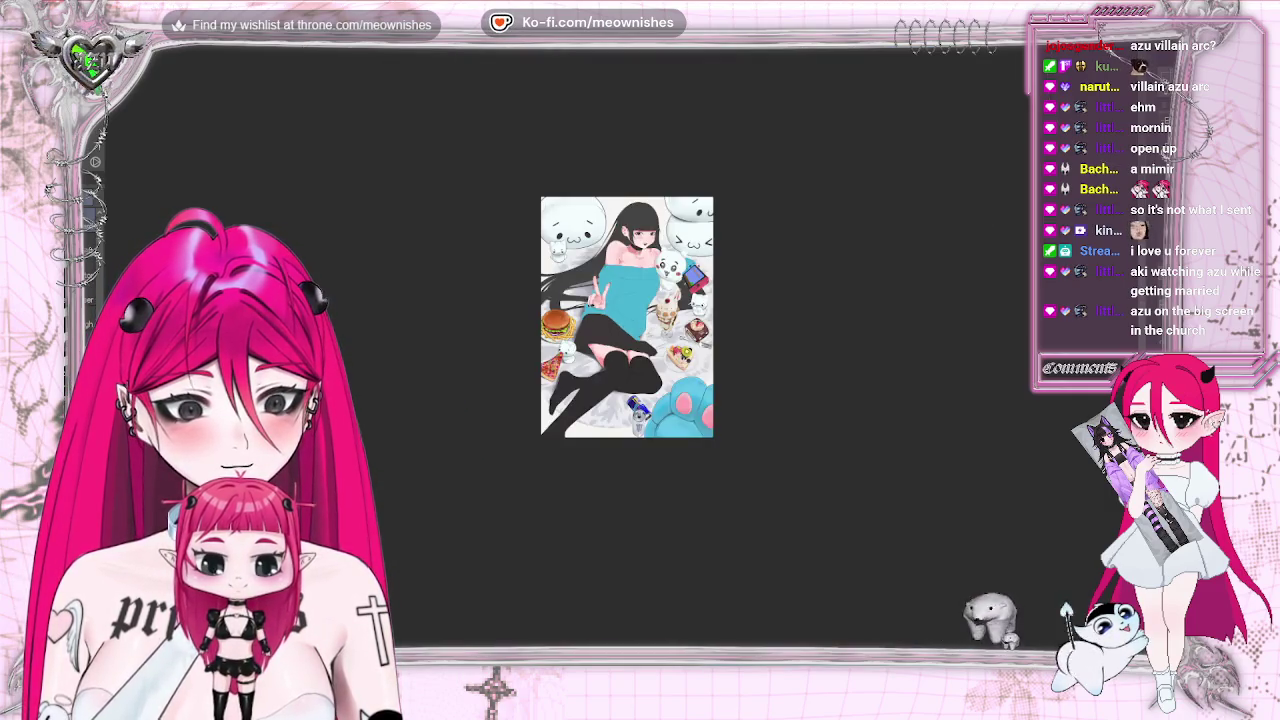
{"action": "scroll", "coordinate": [642, 347], "scroll_direction": "up", "scroll_amount": 5}
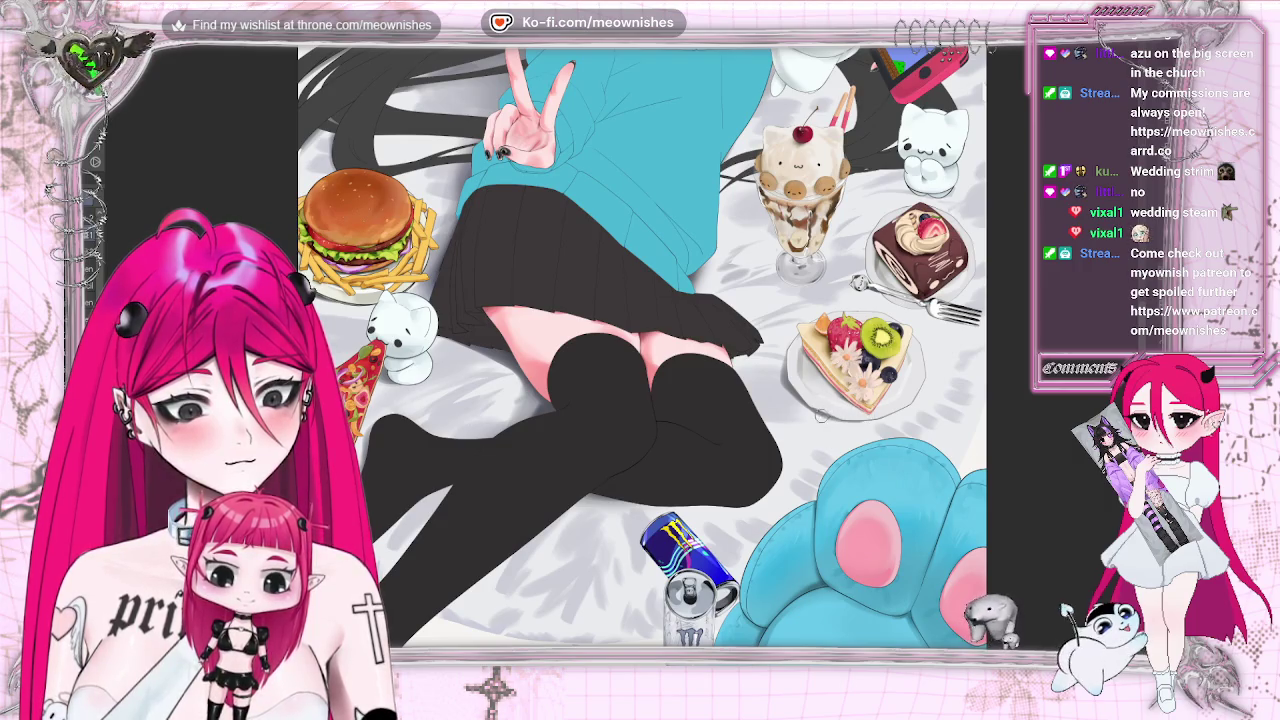
Fit the entire illustration in the window with Ctrl+0 to check the full canvas
{"action": "key", "text": "ctrl+0"}
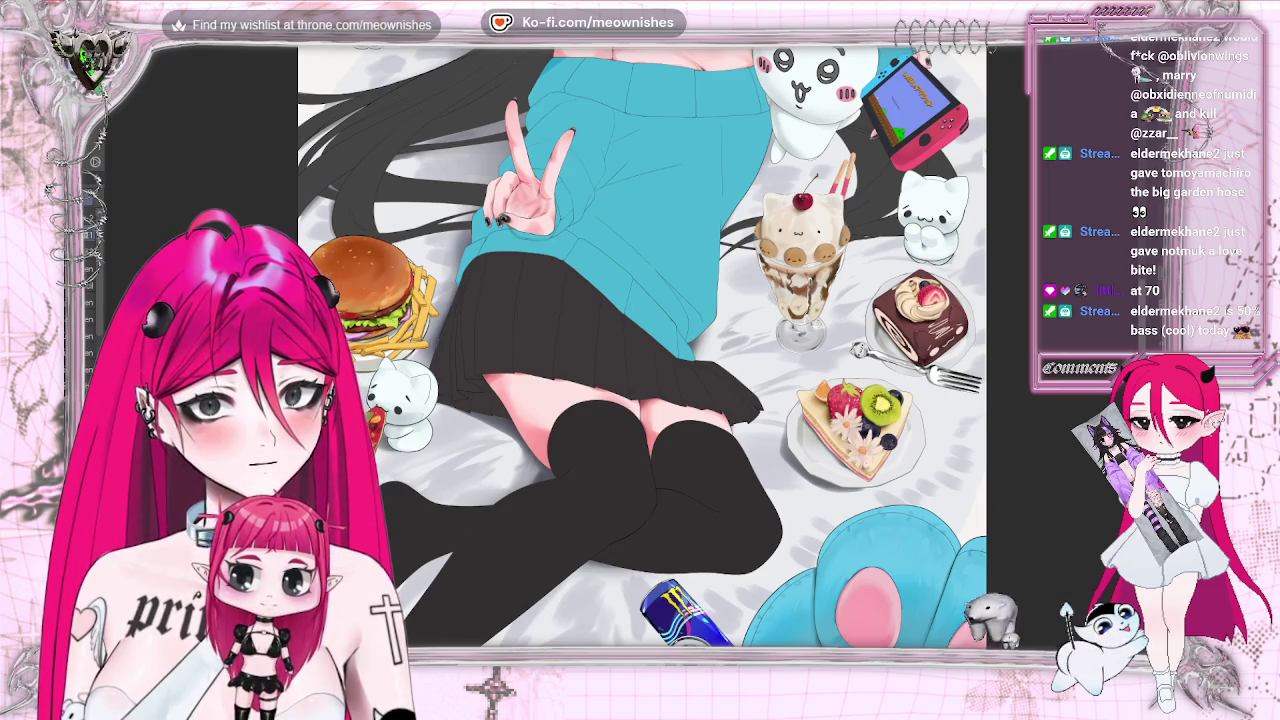
Scroll down to the stockinged legs, desserts and paw plushie, then zoom out to the whole illustration
{"action": "scroll", "coordinate": [642, 347], "scroll_direction": "down", "scroll_amount": 2}
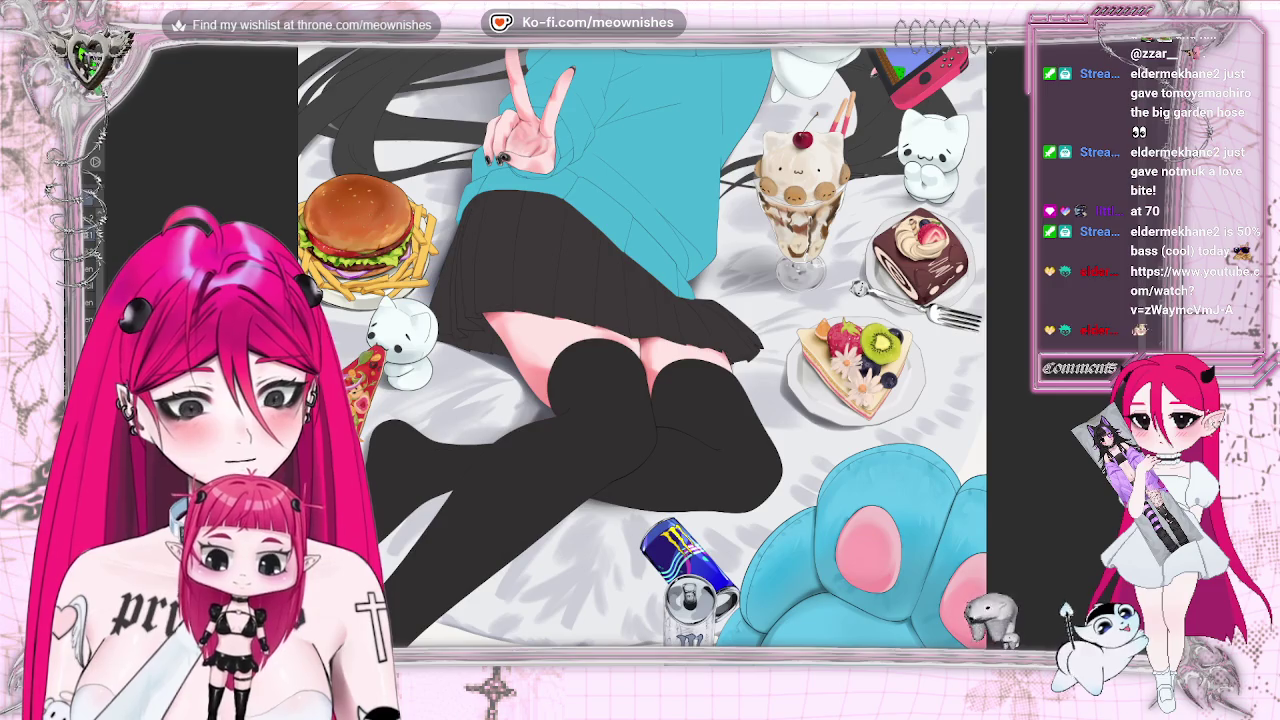
{"action": "key", "text": "ctrl+minus"}
{"action": "key", "text": "ctrl+minus"}
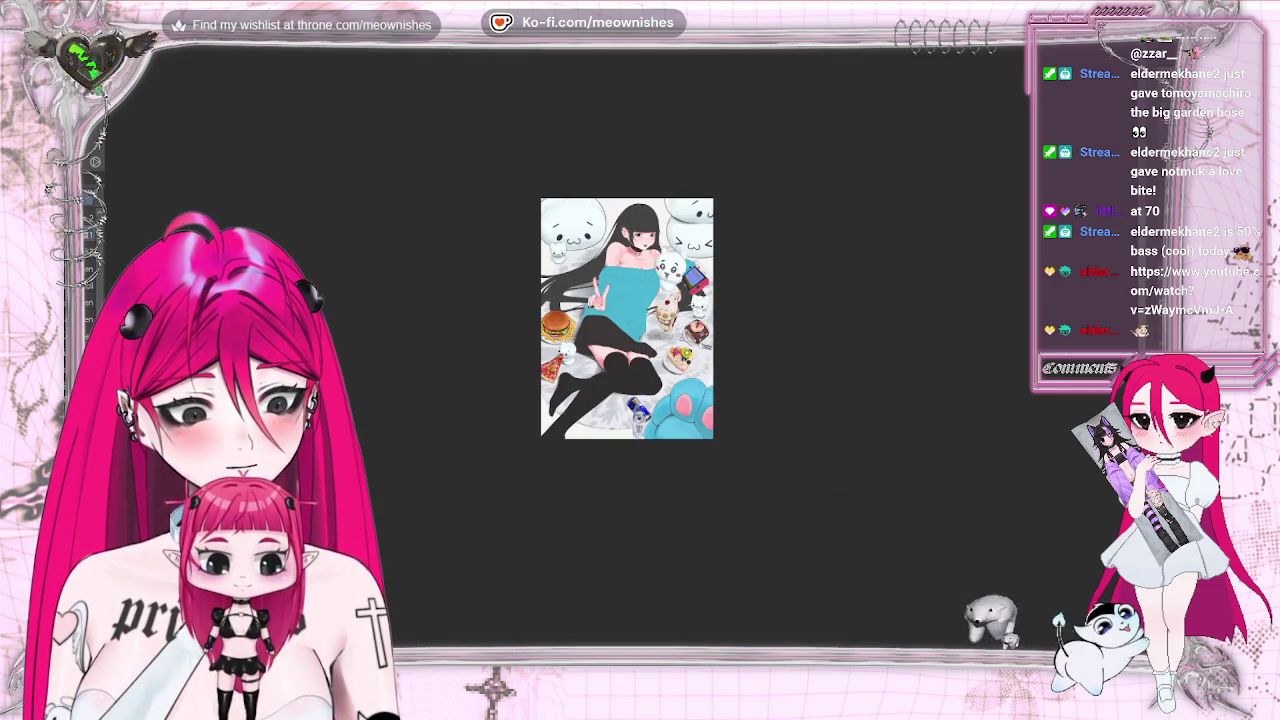
{"action": "key", "text": "ctrl+0"}
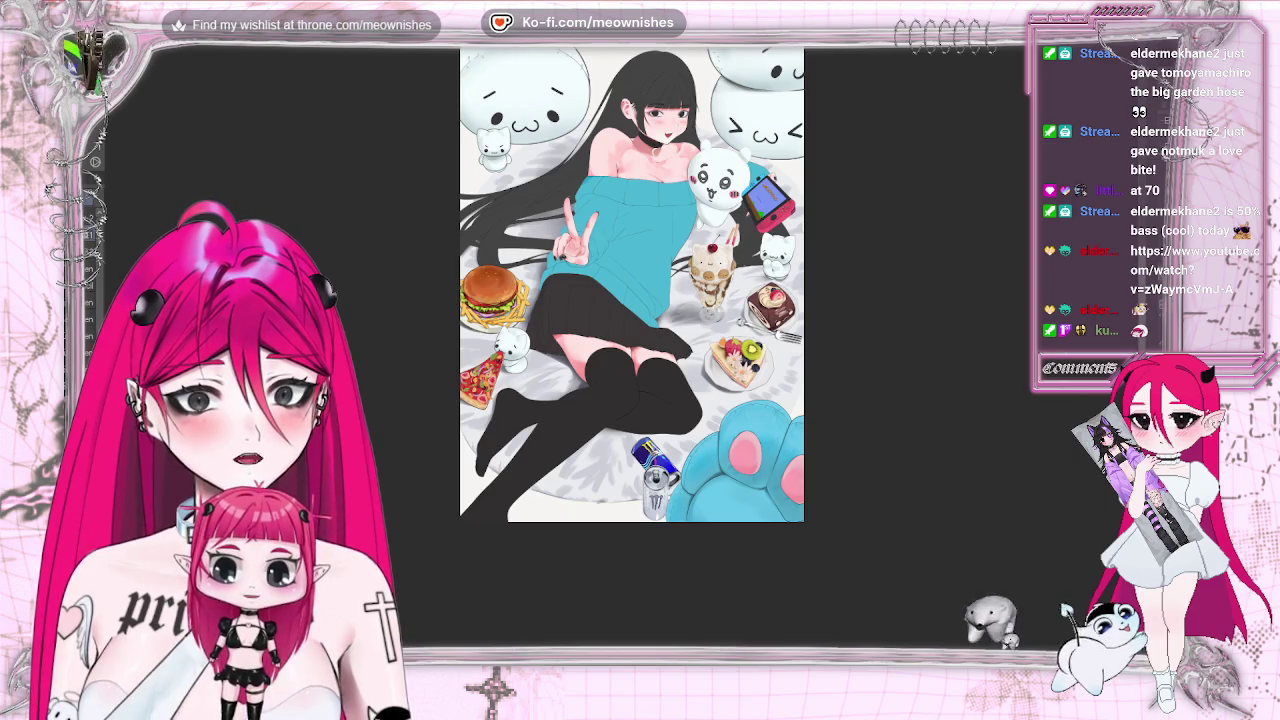
{"action": "scroll", "coordinate": [933, 265], "scroll_direction": "up", "scroll_amount": 2}
{"action": "key", "text": "ctrl+plus"}
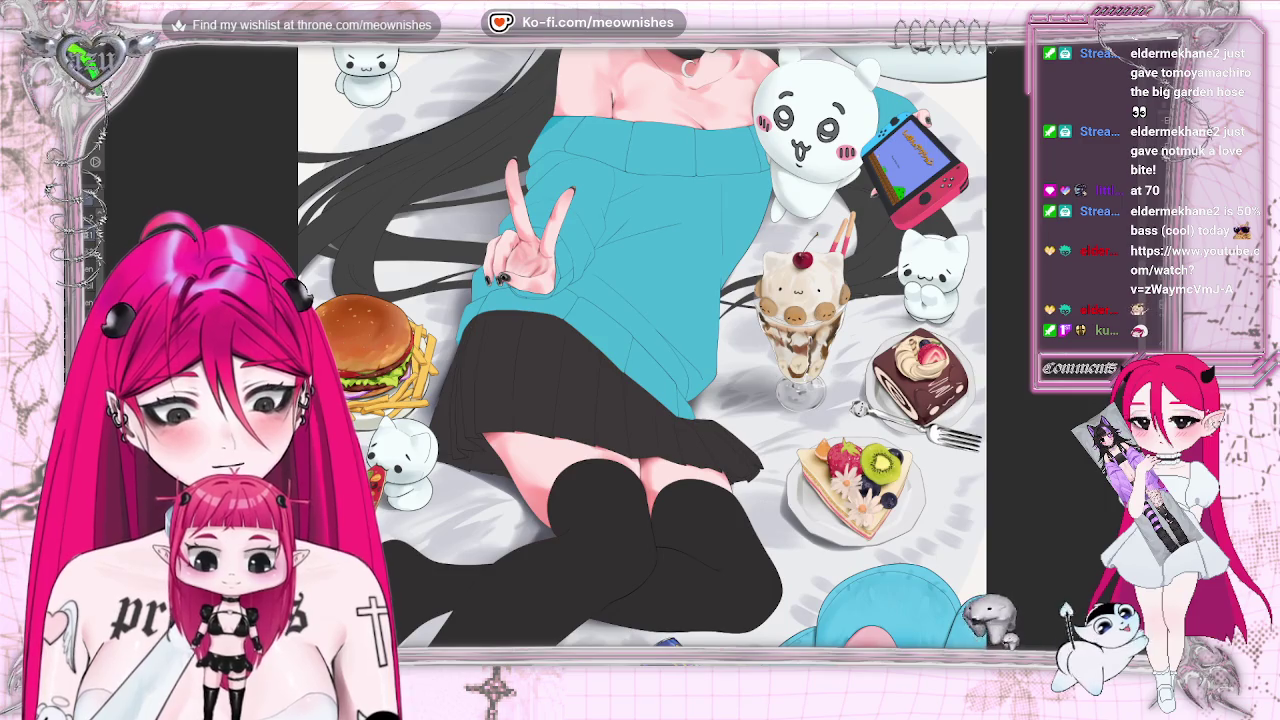
{"action": "key", "text": "ctrl+minus"}
{"action": "key", "text": "ctrl+minus"}
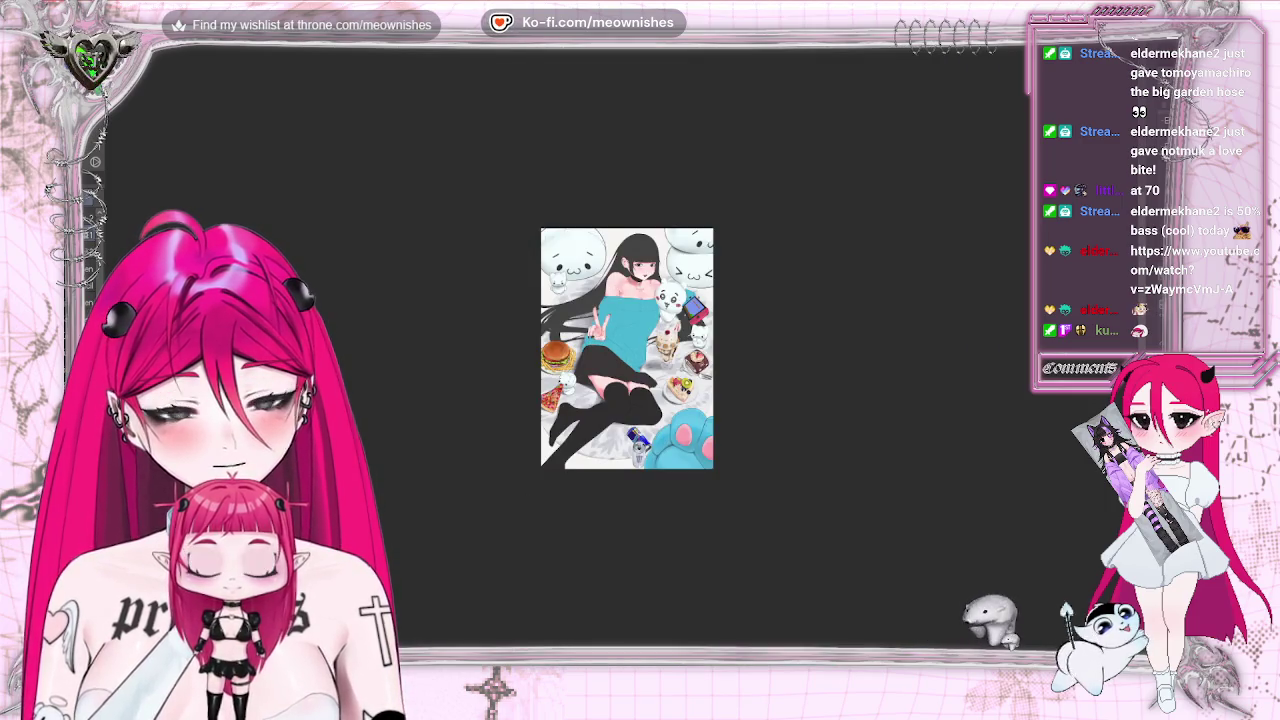
{"action": "key", "text": "ctrl+bracketleft"}
{"action": "key", "text": "5"}
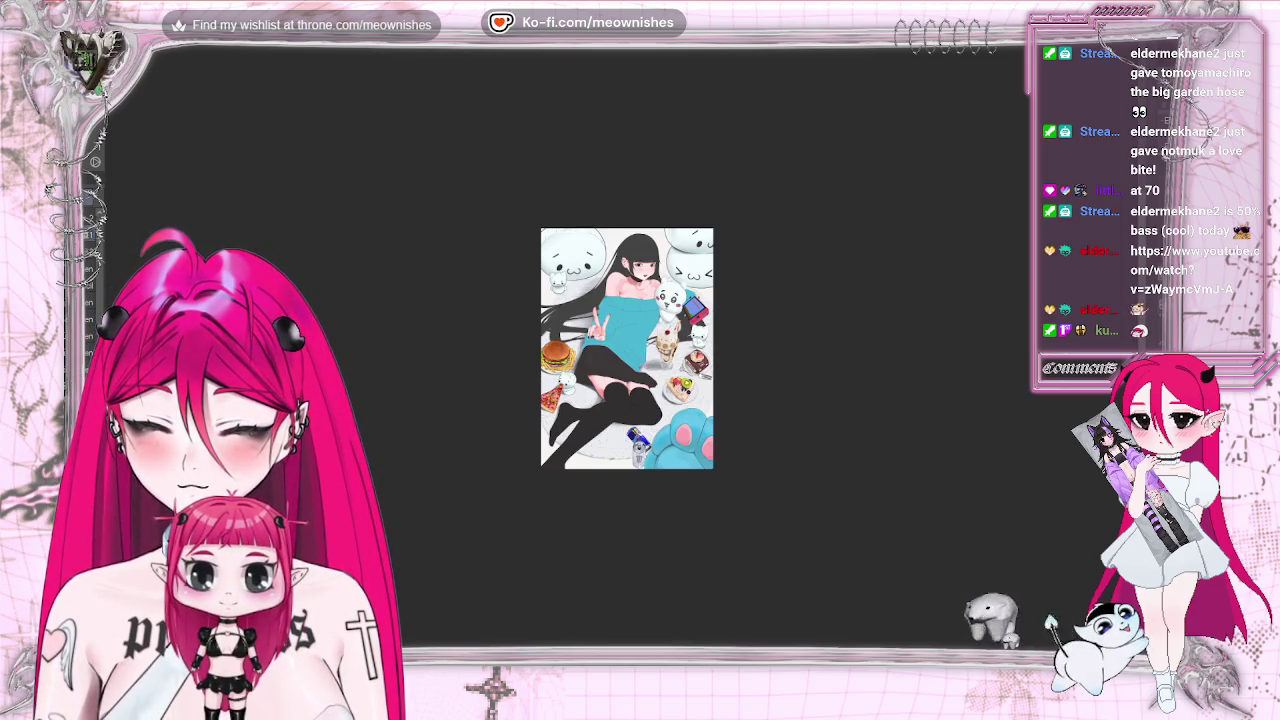
{"action": "key", "text": "ctrl+plus"}
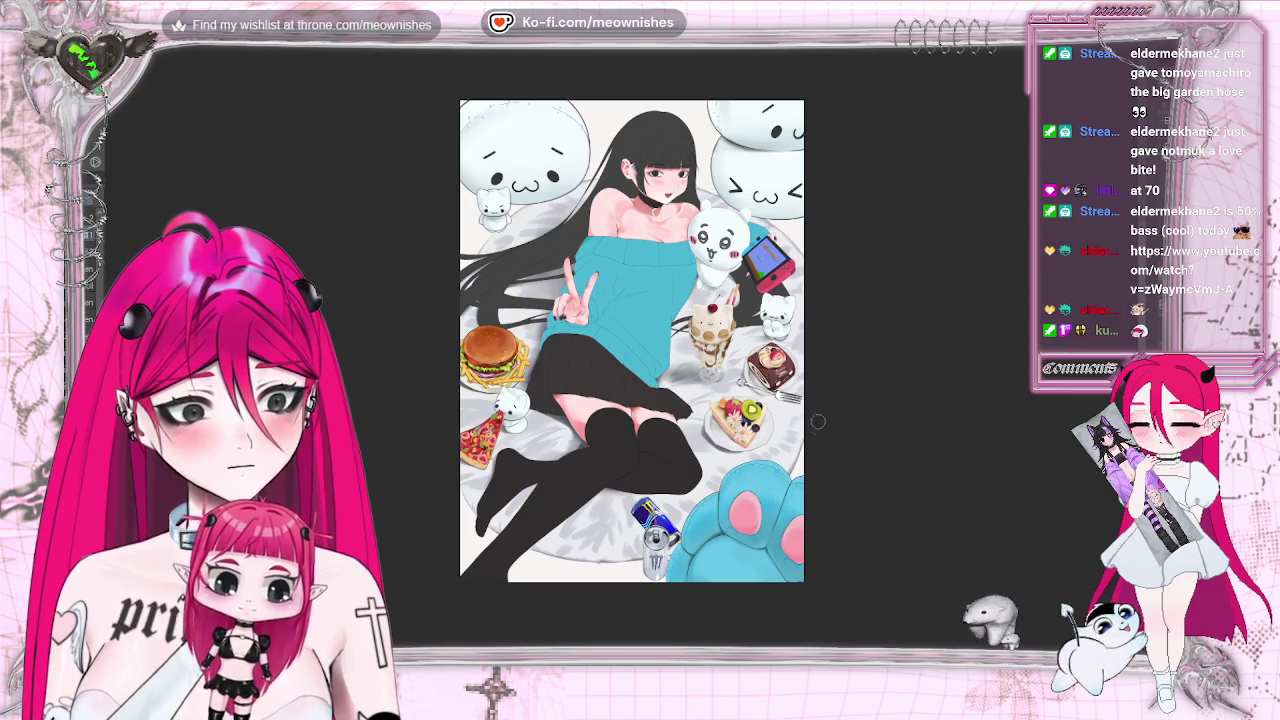
{"action": "scroll", "coordinate": [631, 340], "scroll_direction": "down", "scroll_amount": 2}
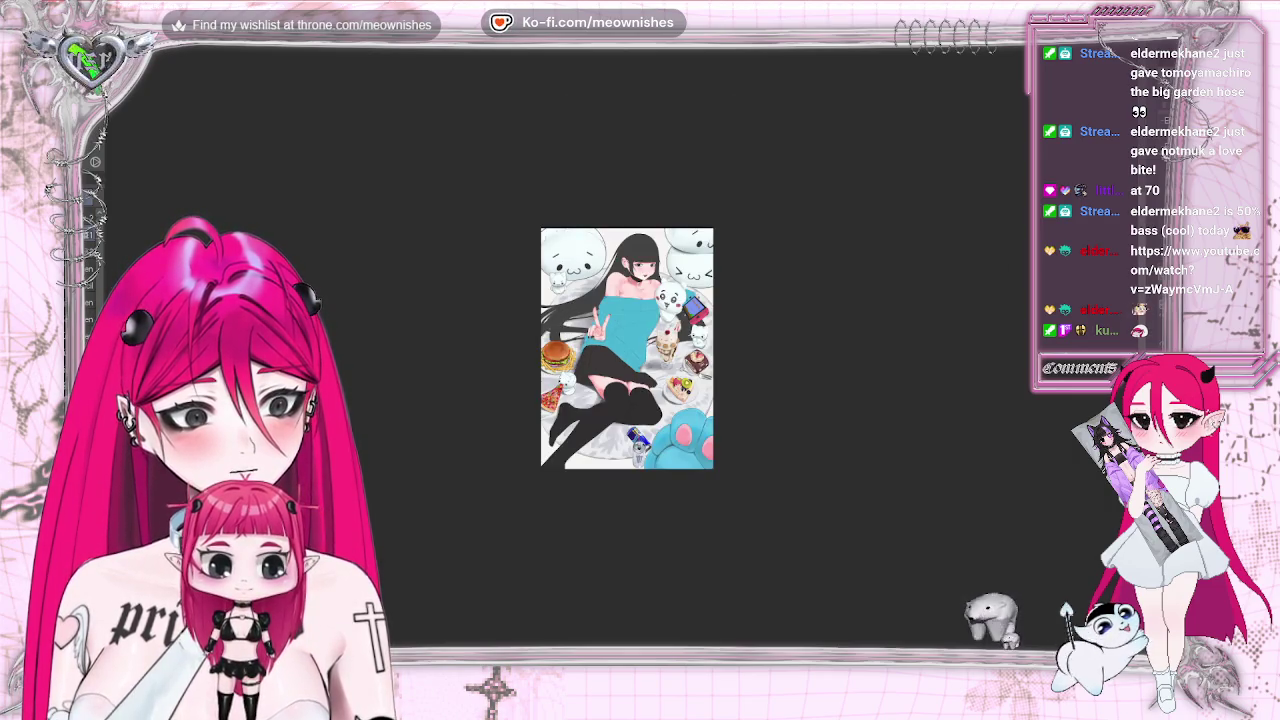
{"action": "scroll", "coordinate": [631, 340], "scroll_direction": "up", "scroll_amount": 2}
{"action": "scroll", "coordinate": [631, 340], "scroll_direction": "up", "scroll_amount": 2}
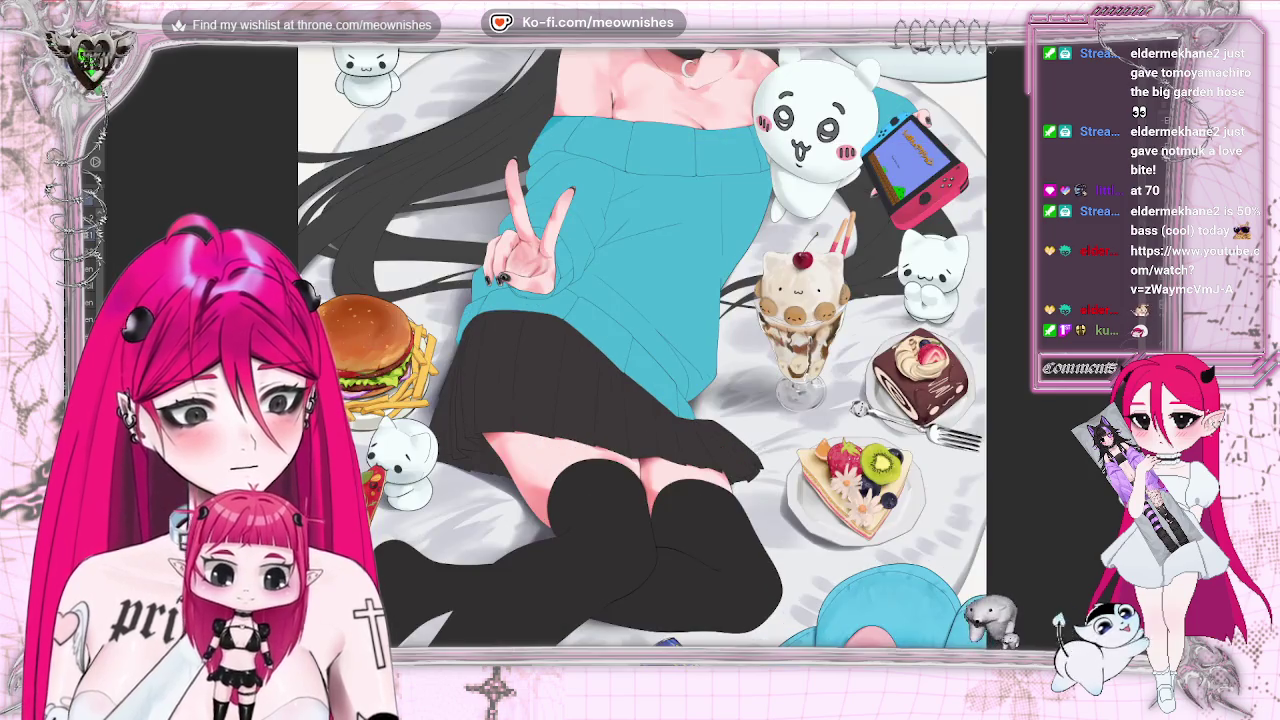
{"action": "scroll", "coordinate": [520, 416], "scroll_direction": "down", "scroll_amount": 5}
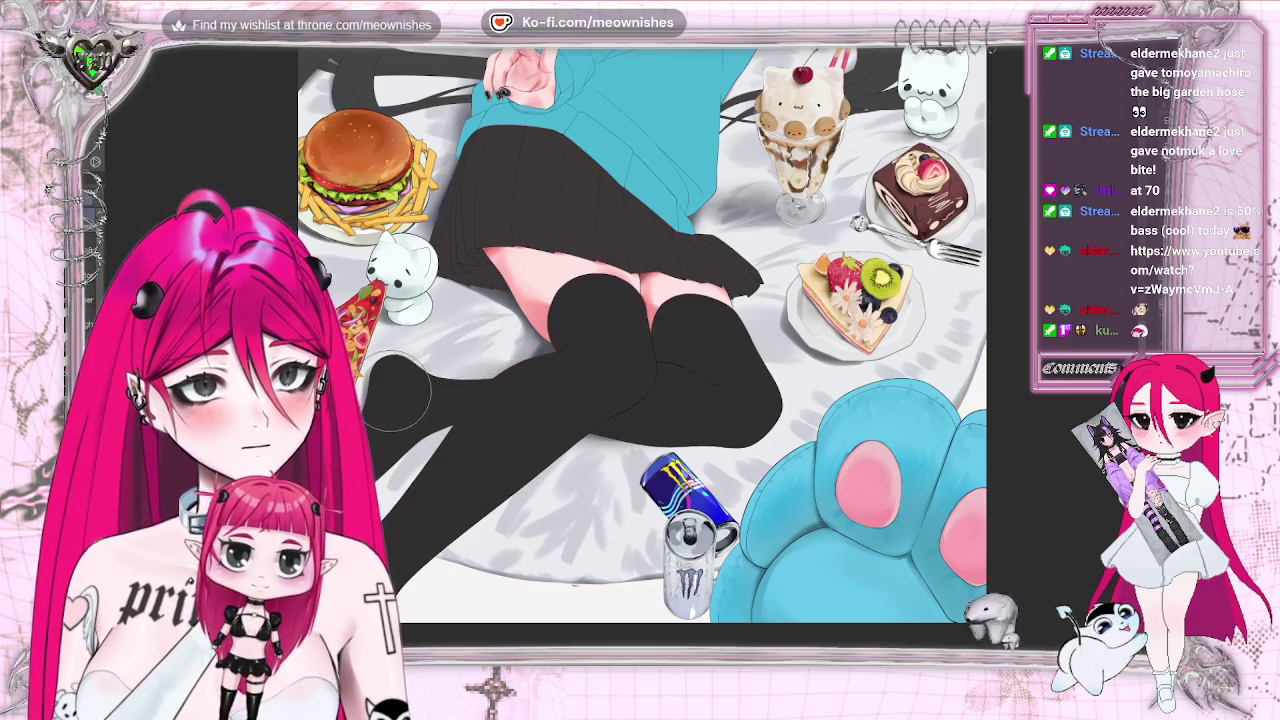
{"action": "key", "text": "alt+e"}
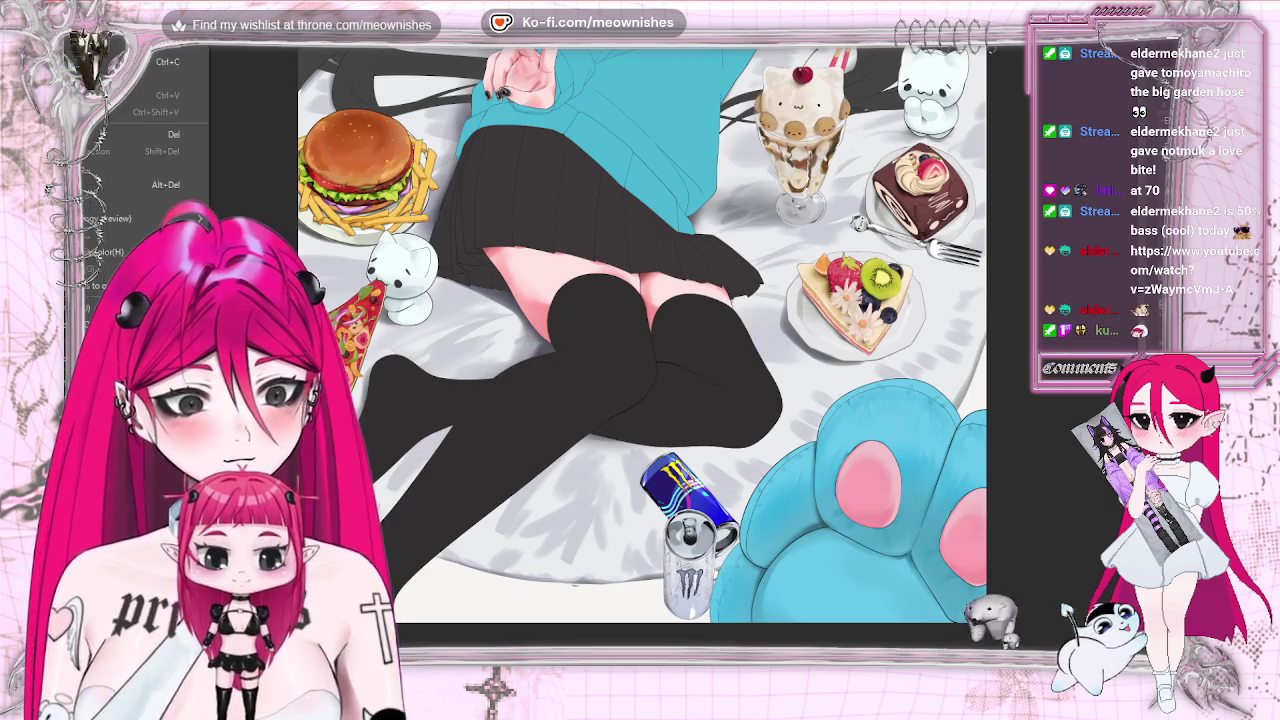
{"action": "key", "text": "Escape"}
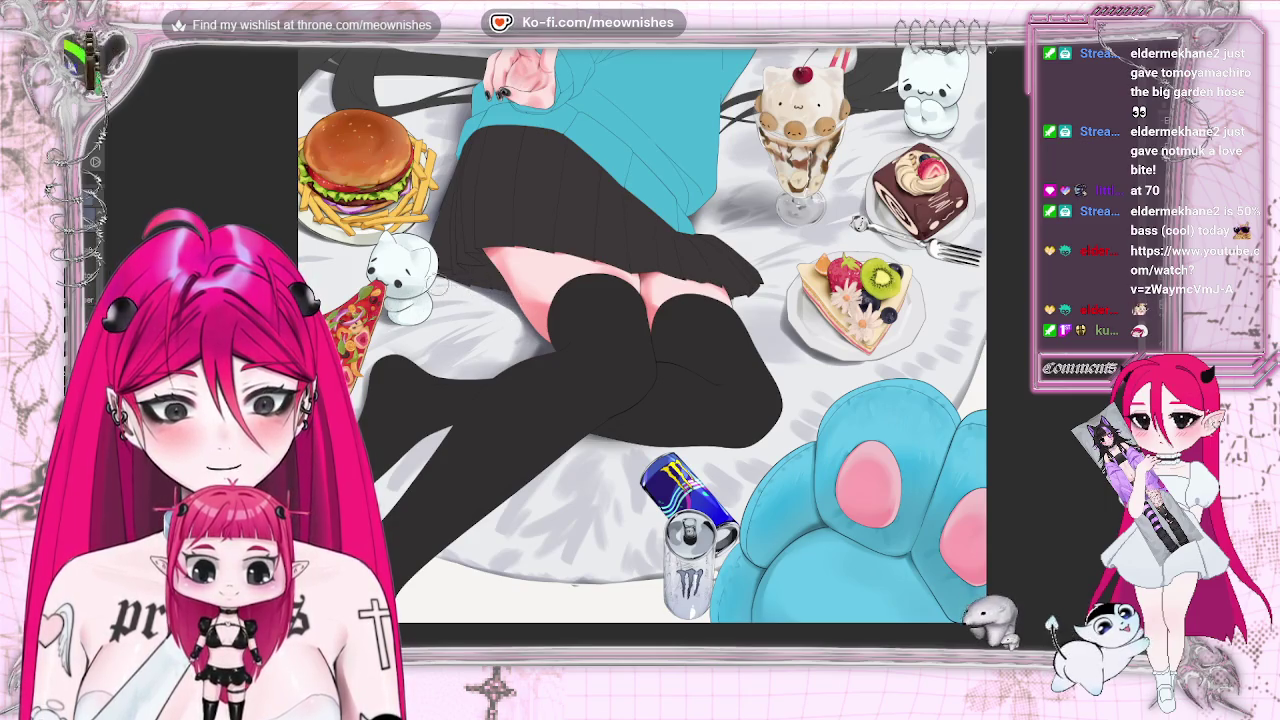
{"action": "scroll", "coordinate": [642, 335], "scroll_direction": "down", "scroll_amount": 5}
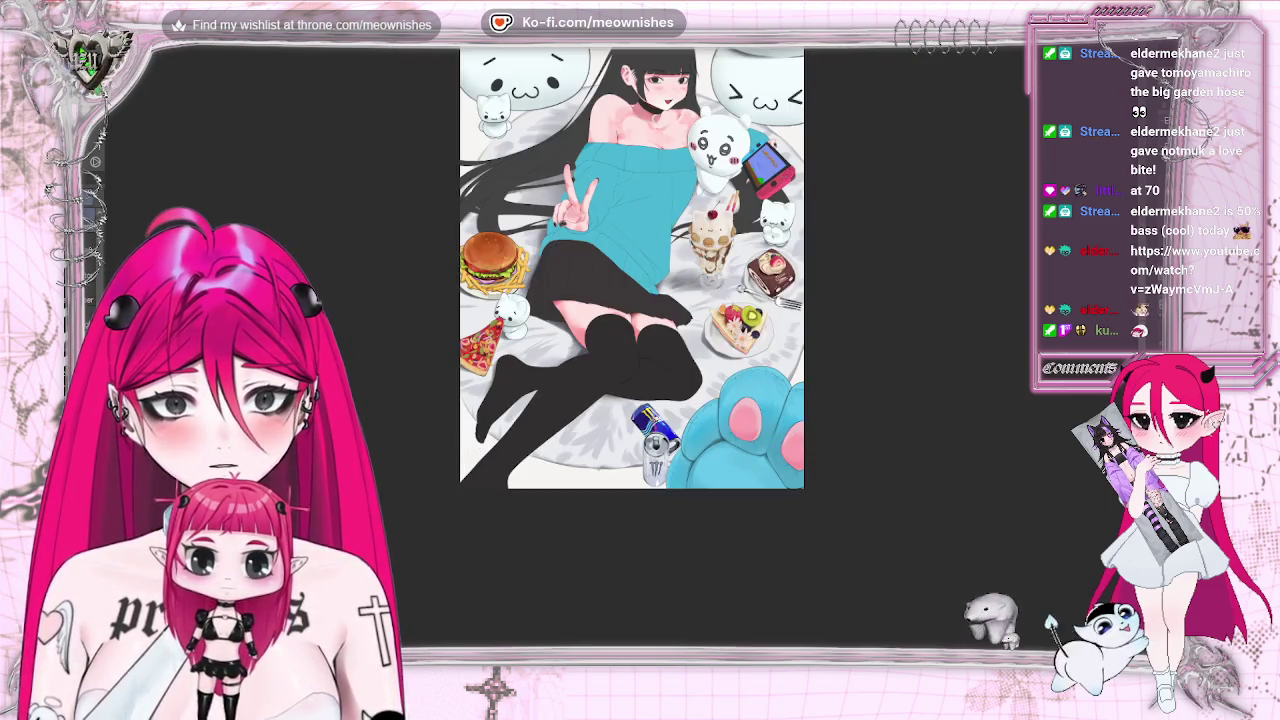
{"action": "scroll", "coordinate": [642, 335], "scroll_direction": "up", "scroll_amount": 5}
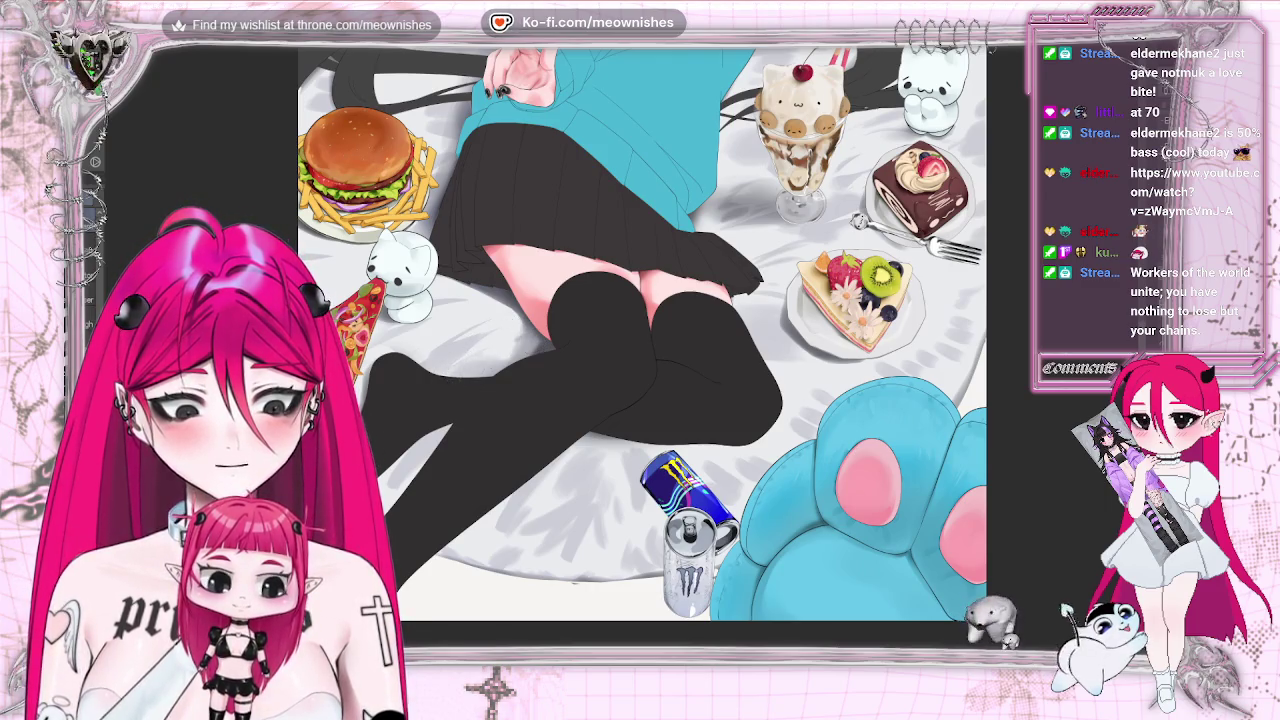
{"action": "key", "text": "ctrl+0"}
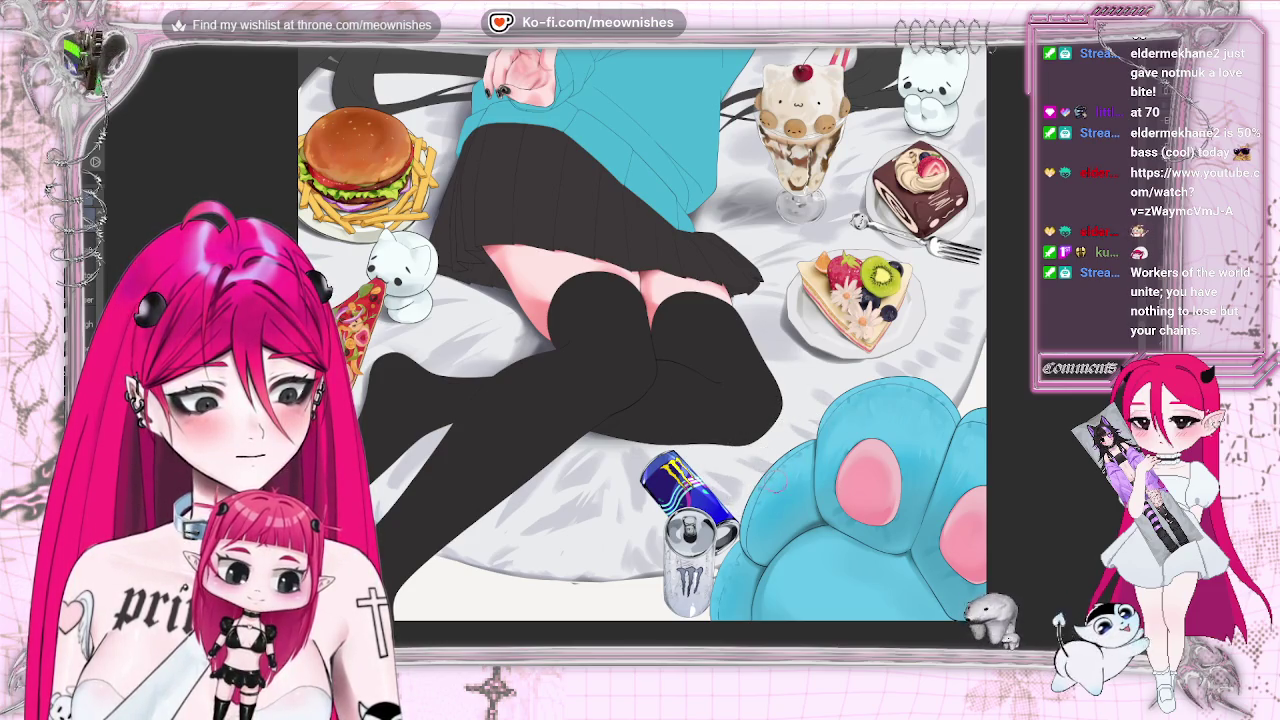
{"action": "scroll", "coordinate": [642, 333], "scroll_direction": "down", "scroll_amount": 5}
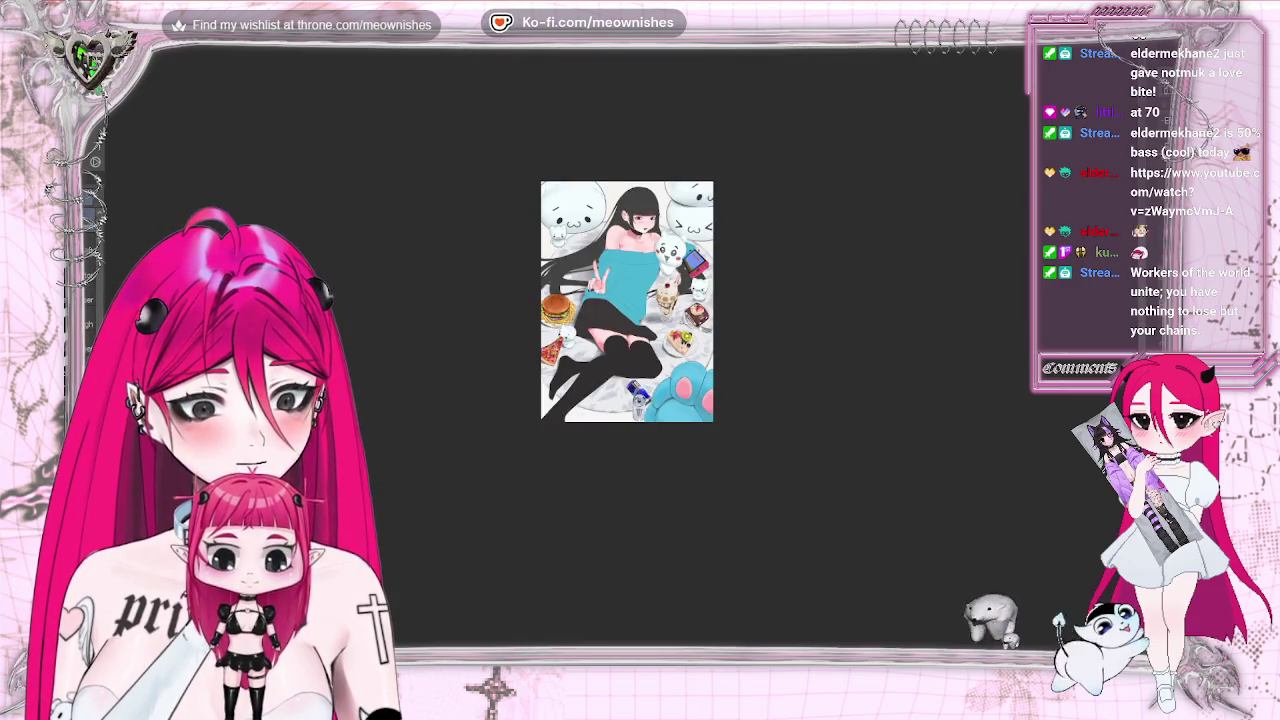
Move around the legs close-up, then fit the entire artwork in the window
{"action": "scroll", "coordinate": [623, 341], "scroll_direction": "up", "scroll_amount": 3}
{"action": "scroll", "coordinate": [623, 341], "scroll_direction": "up", "scroll_amount": 2}
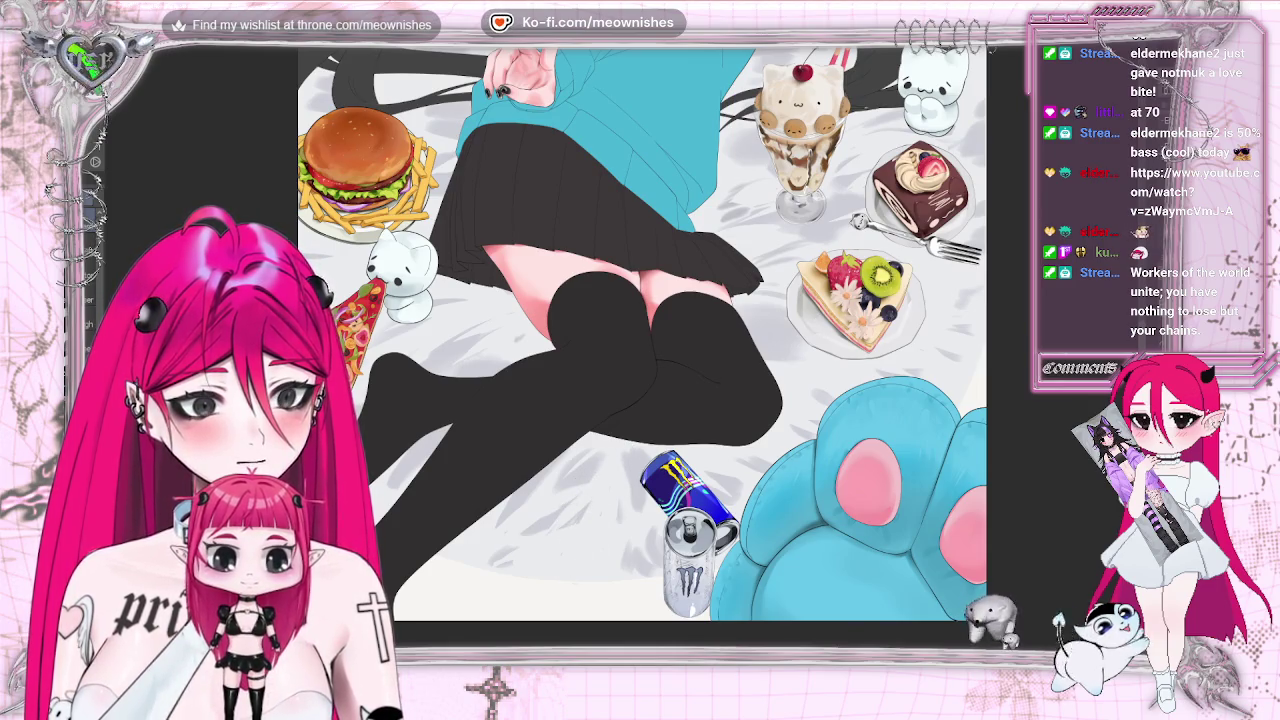
{"action": "key", "text": "ctrl+minus"}
{"action": "key", "text": "ctrl+minus"}
{"action": "key", "text": "ctrl+minus"}
{"action": "key", "text": "ctrl+plus"}
{"action": "key", "text": "ctrl+plus"}
{"action": "key", "text": "ctrl+plus"}
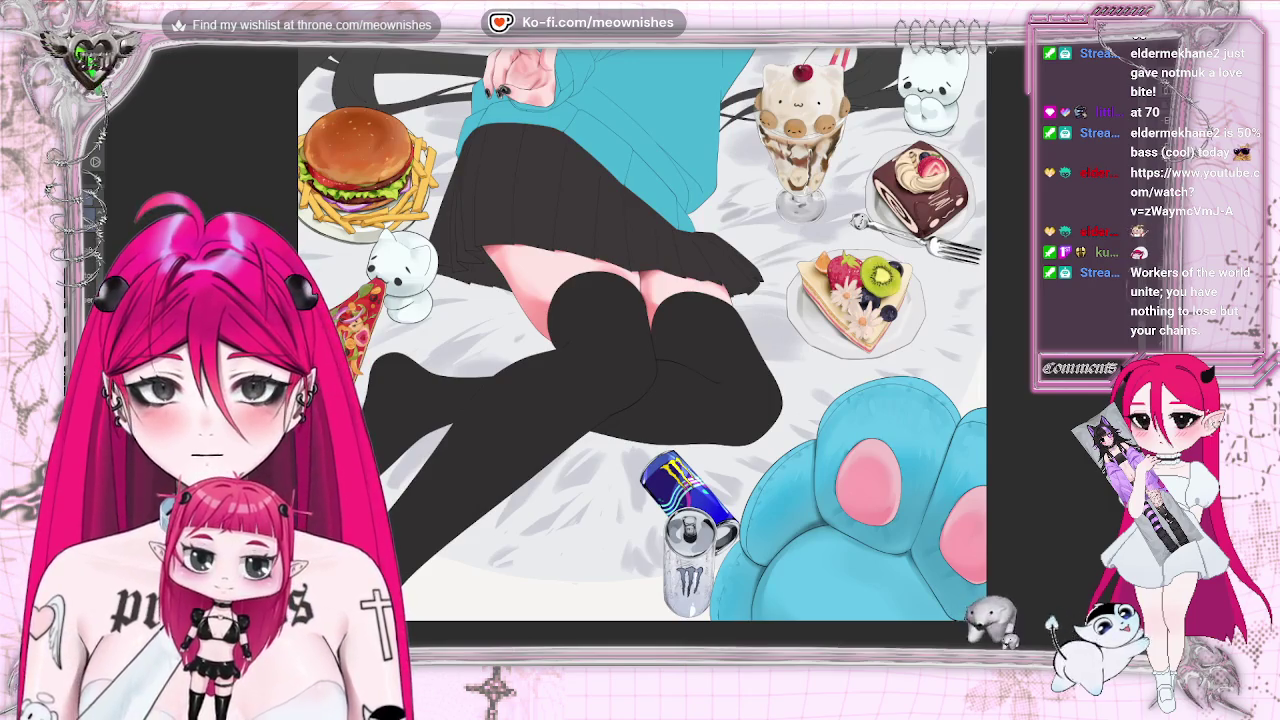
{"action": "scroll", "coordinate": [642, 346], "scroll_direction": "up", "scroll_amount": 3}
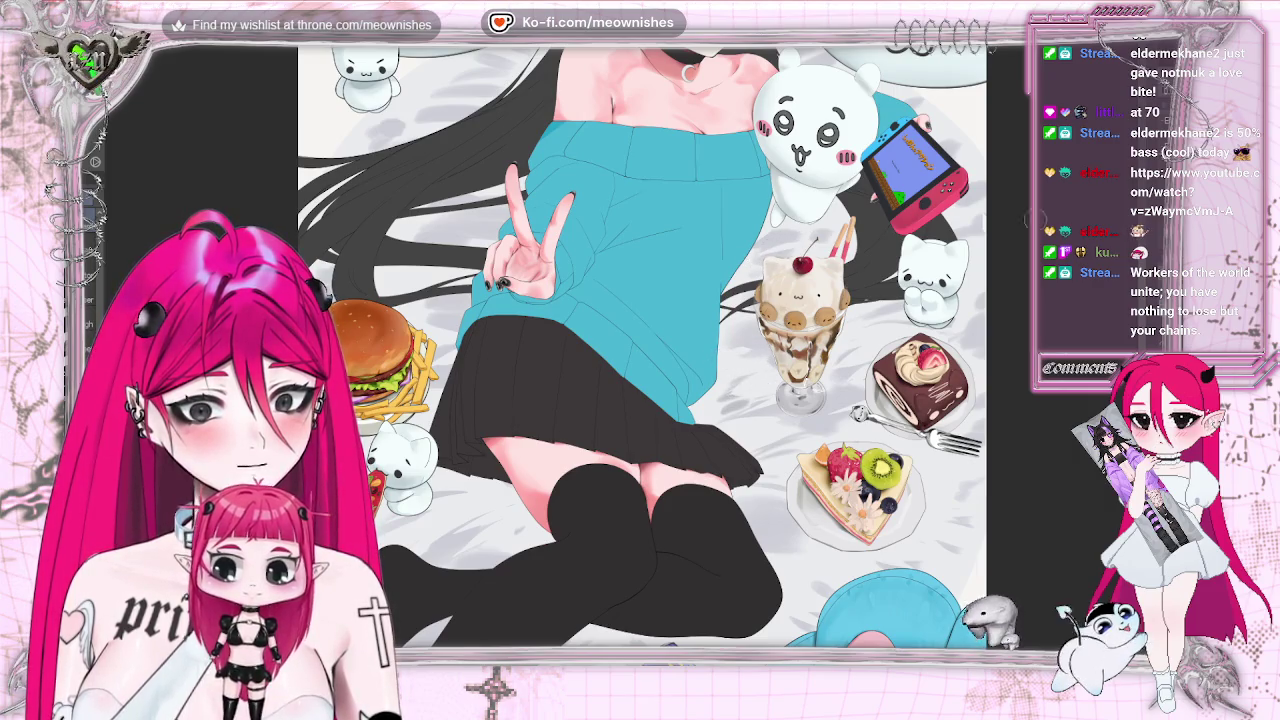
{"action": "key", "text": "ctrl+0"}
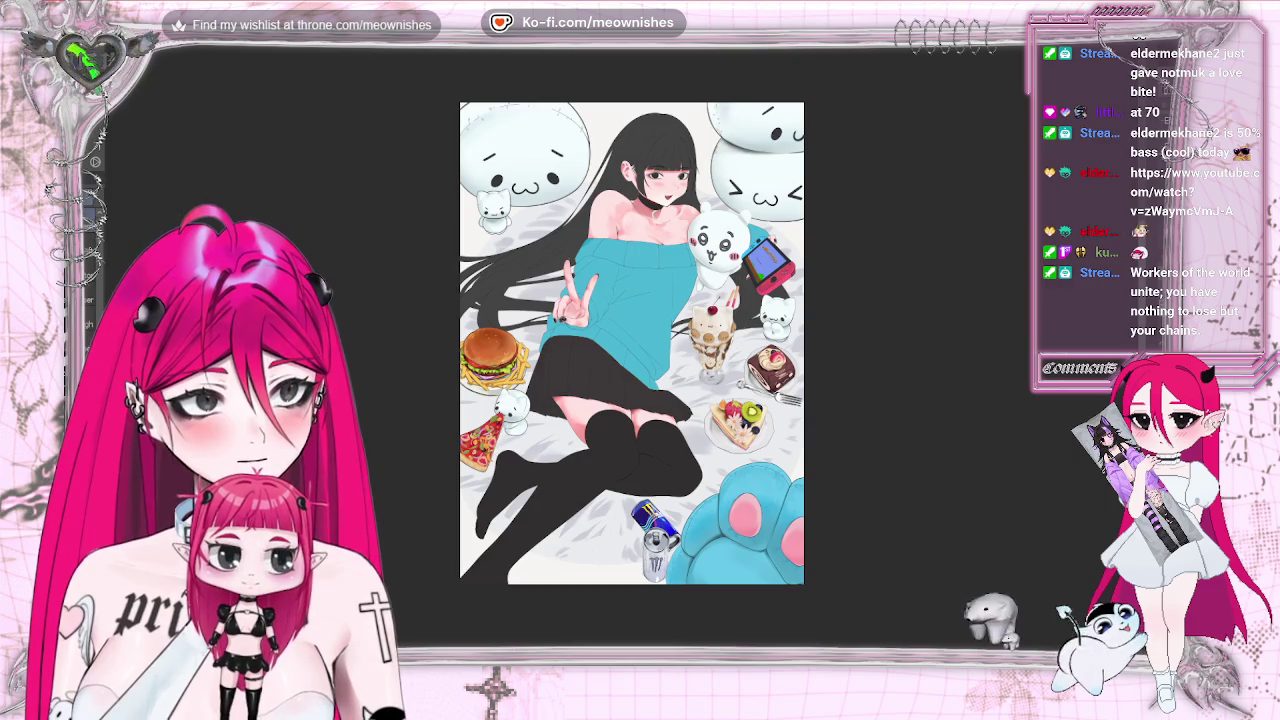
{"action": "key", "text": "ctrl+plus"}
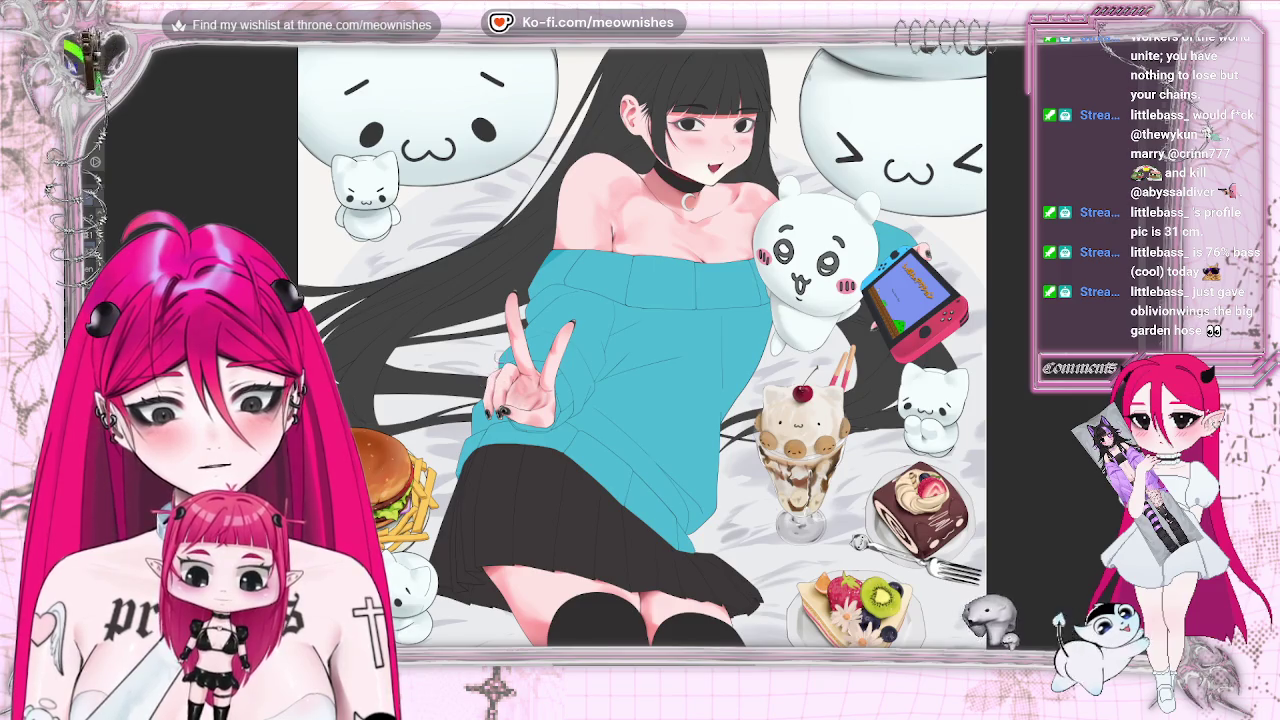
{"action": "key", "text": "ctrl+minus"}
{"action": "key", "text": "ctrl+minus"}
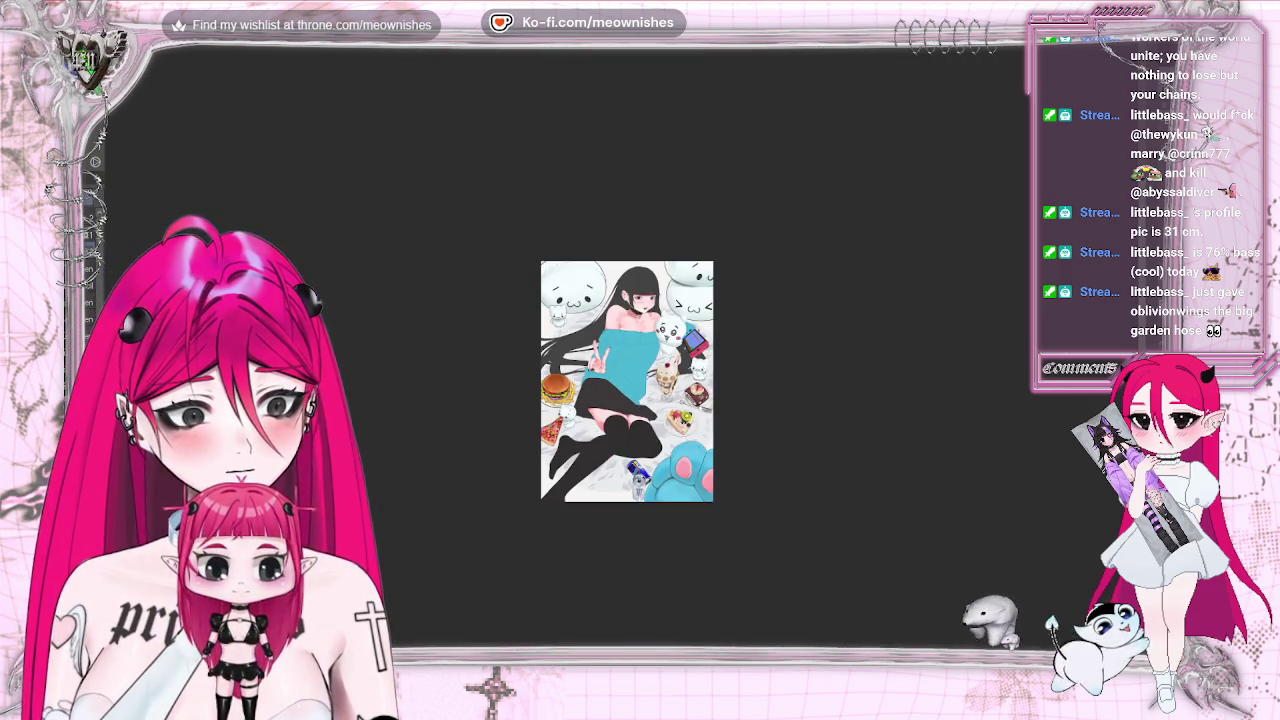
{"action": "key", "text": "ctrl+plus"}
{"action": "scroll", "coordinate": [632, 400], "scroll_direction": "down", "scroll_amount": 2}
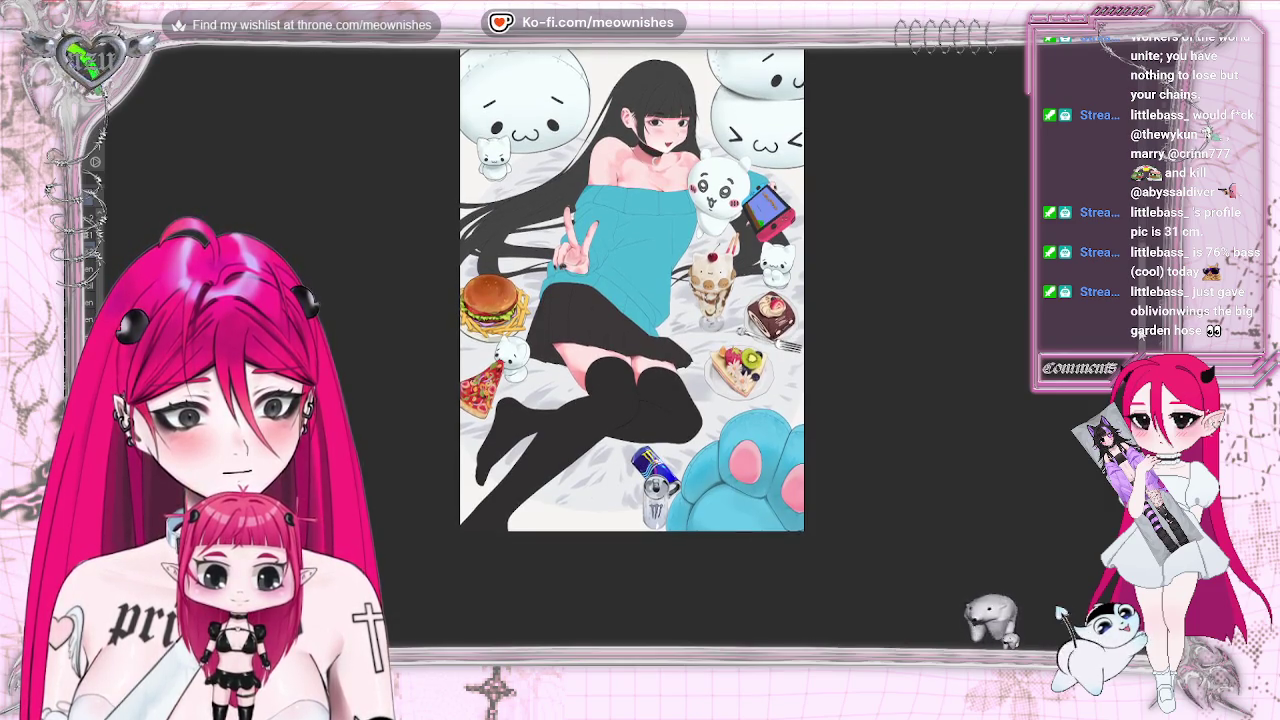
{"action": "scroll", "coordinate": [632, 290], "scroll_direction": "down", "scroll_amount": 1}
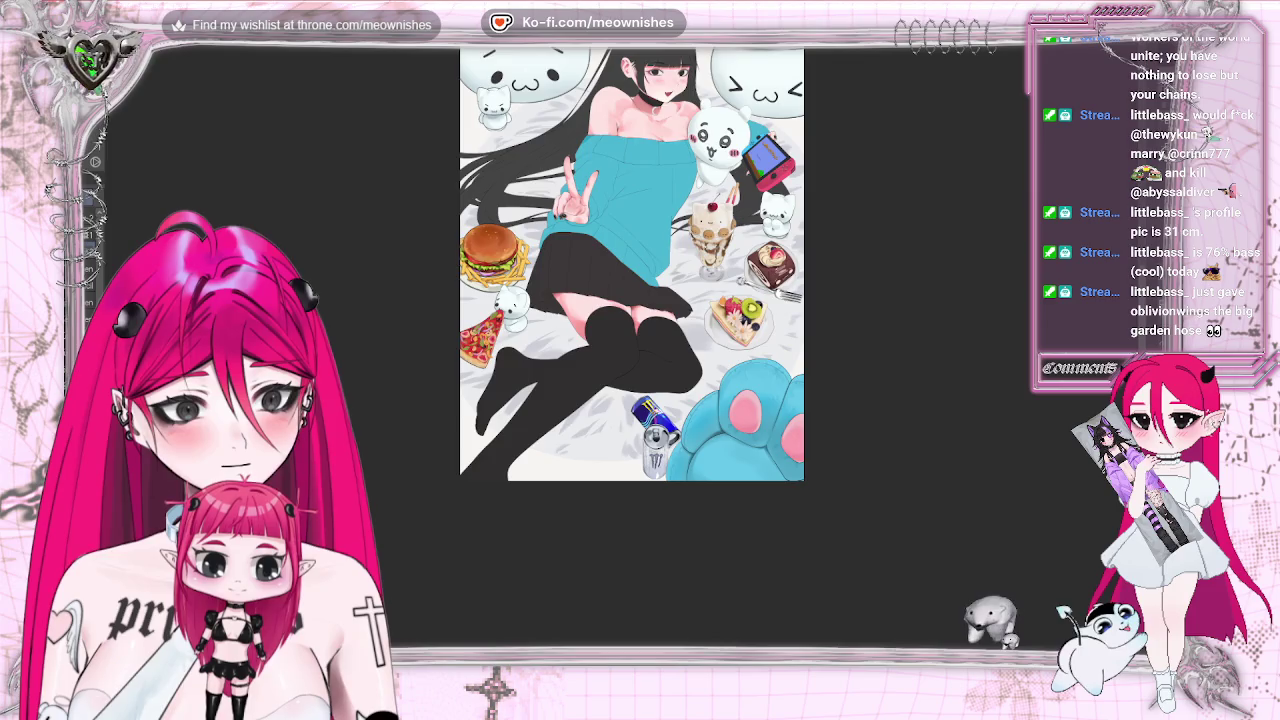
{"action": "key", "text": "h"}
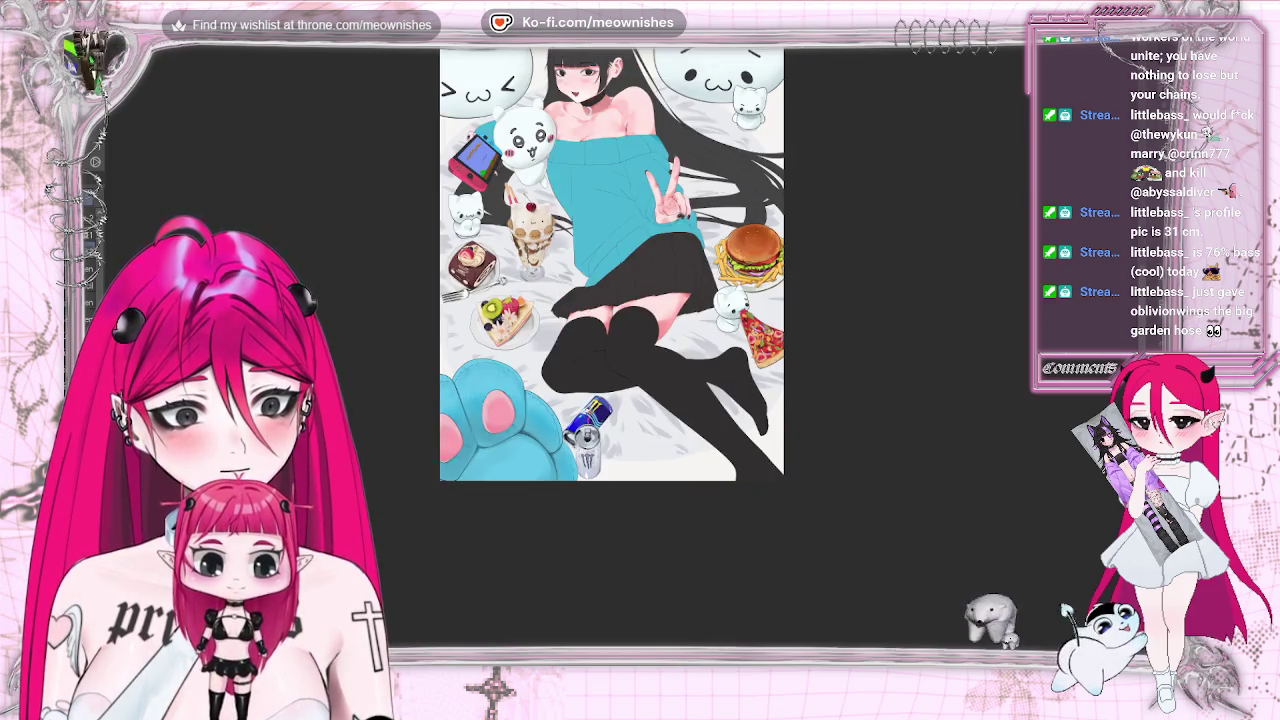
{"action": "key", "text": "h"}
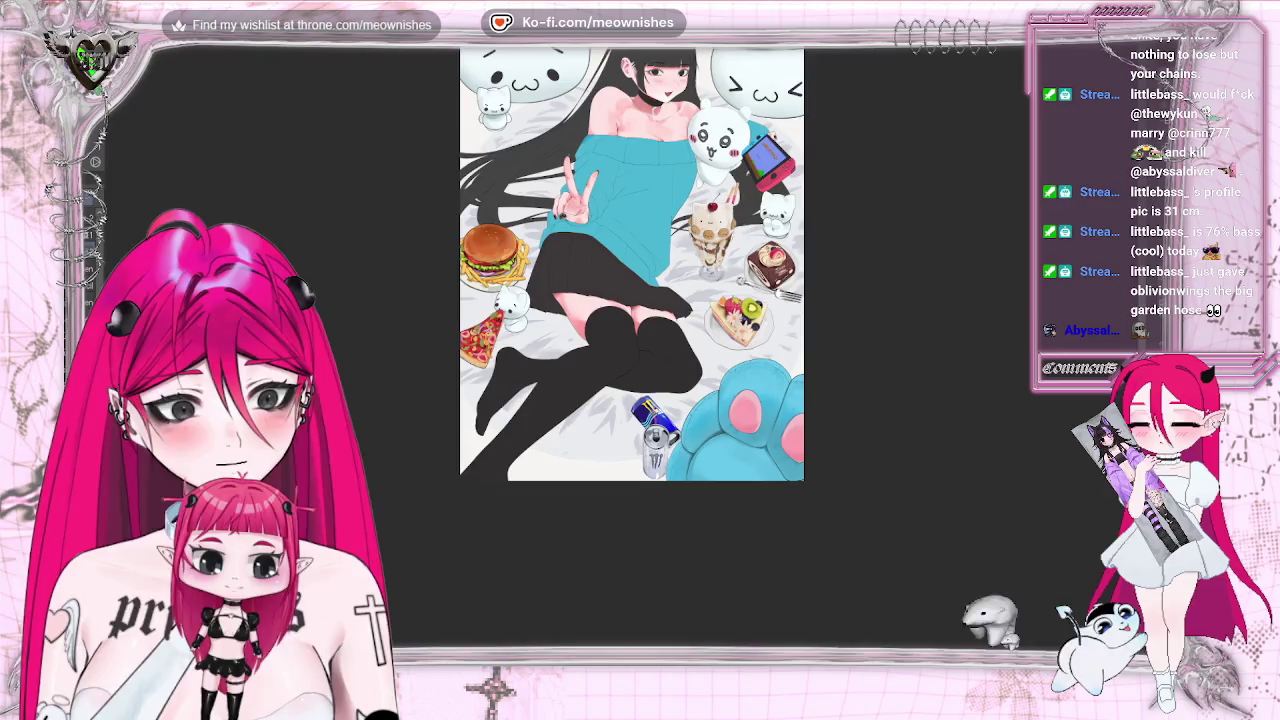
{"action": "scroll", "coordinate": [619, 354], "scroll_direction": "up", "scroll_amount": 3}
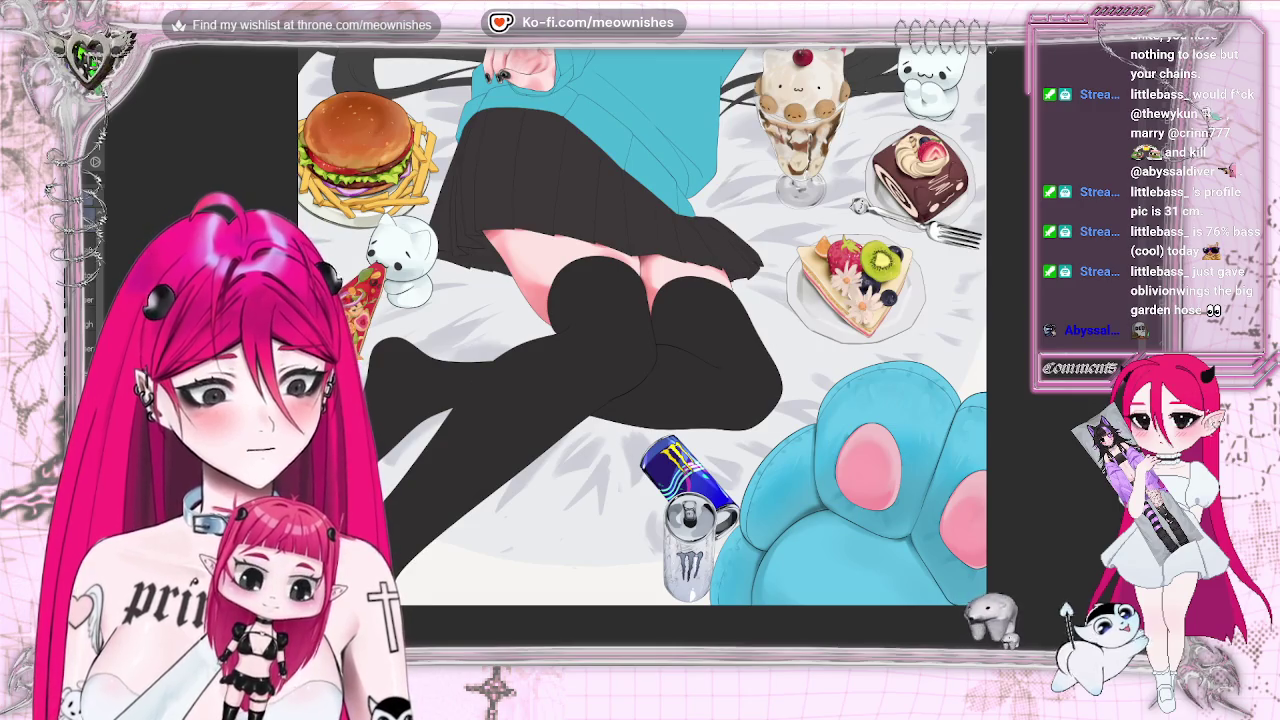
Check the artwork at a smaller size, then bring up Hue/Saturation/Luminosity with Ctrl+U
{"action": "key", "text": "ctrl+minus"}
{"action": "key", "text": "ctrl+minus"}
{"action": "key", "text": "ctrl+plus"}
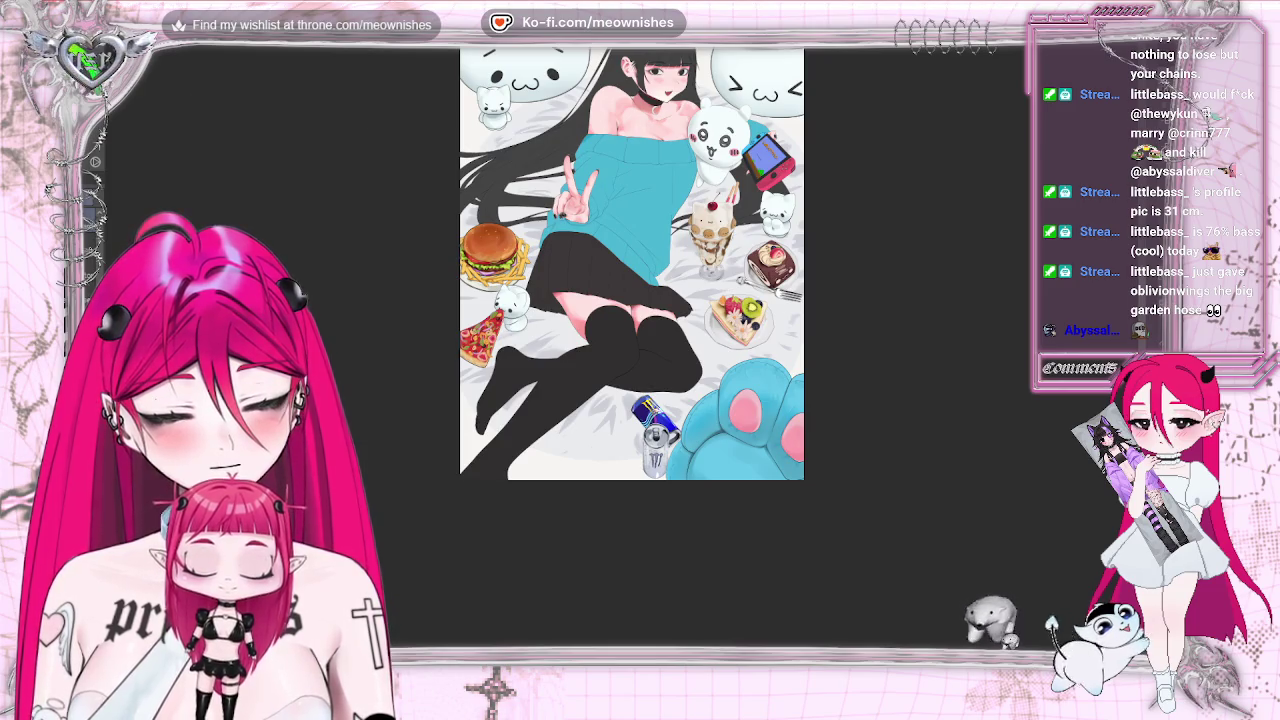
{"action": "key", "text": "ctrl+u"}
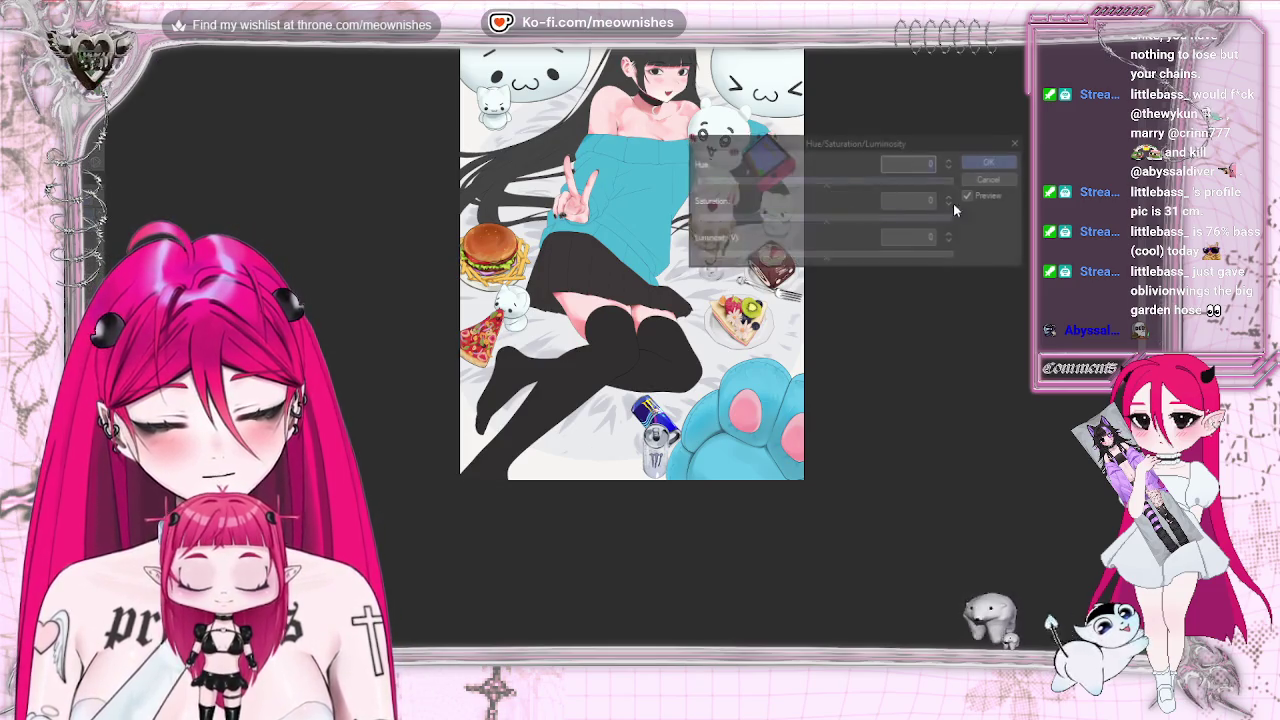
{"action": "left_click", "coordinate": [811, 256]}
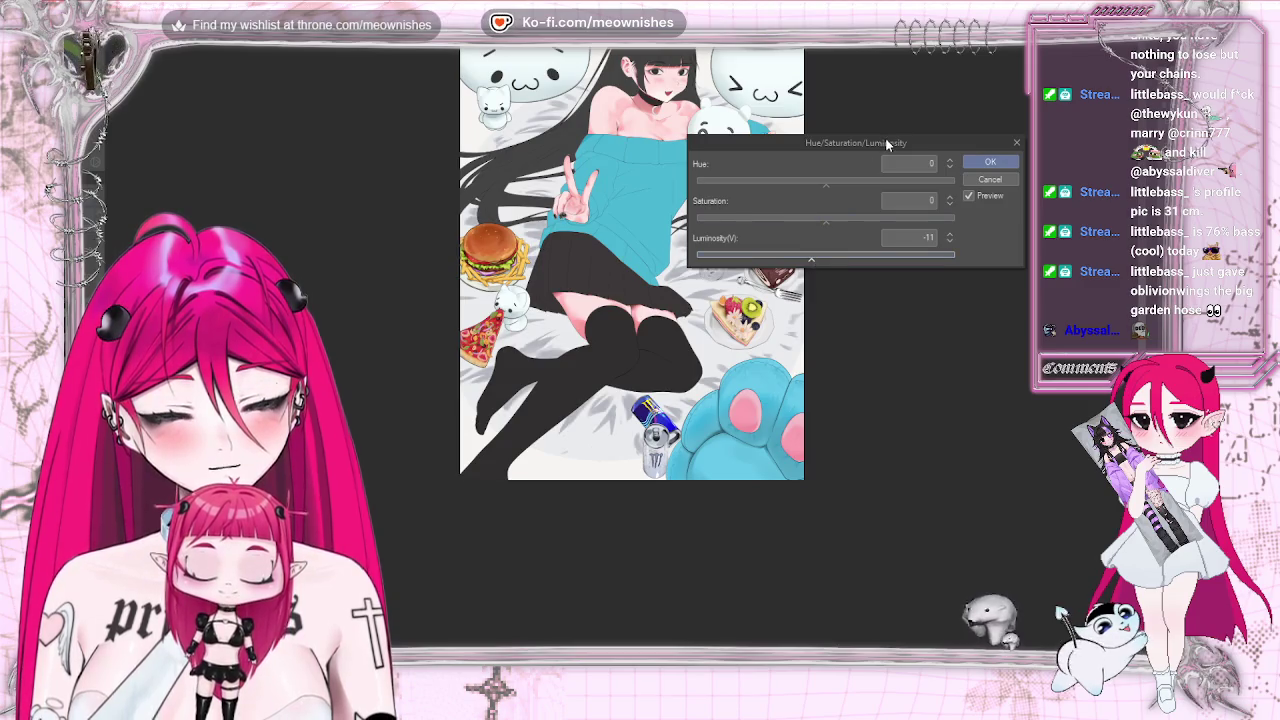
{"action": "left_click_drag", "start_coordinate": [886, 144], "coordinate": [1032, 440]}
{"action": "key", "text": "ctrl+minus"}
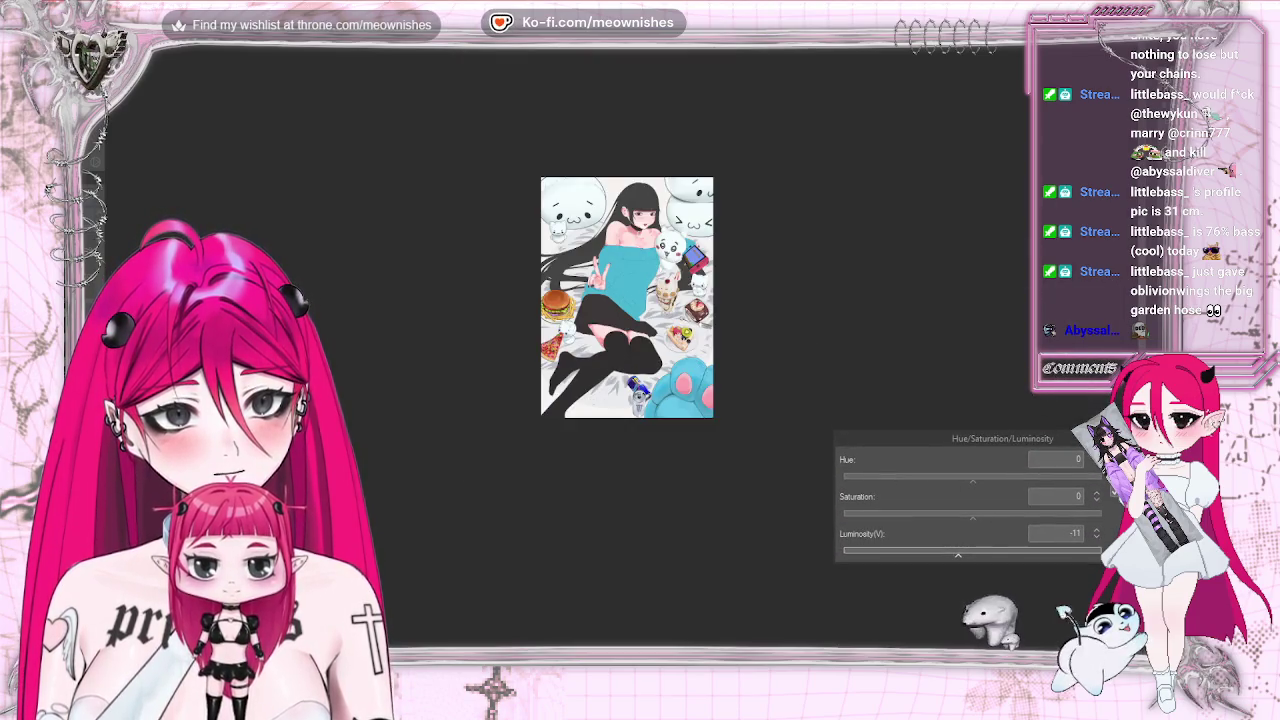
{"action": "key", "text": "ctrl+plus"}
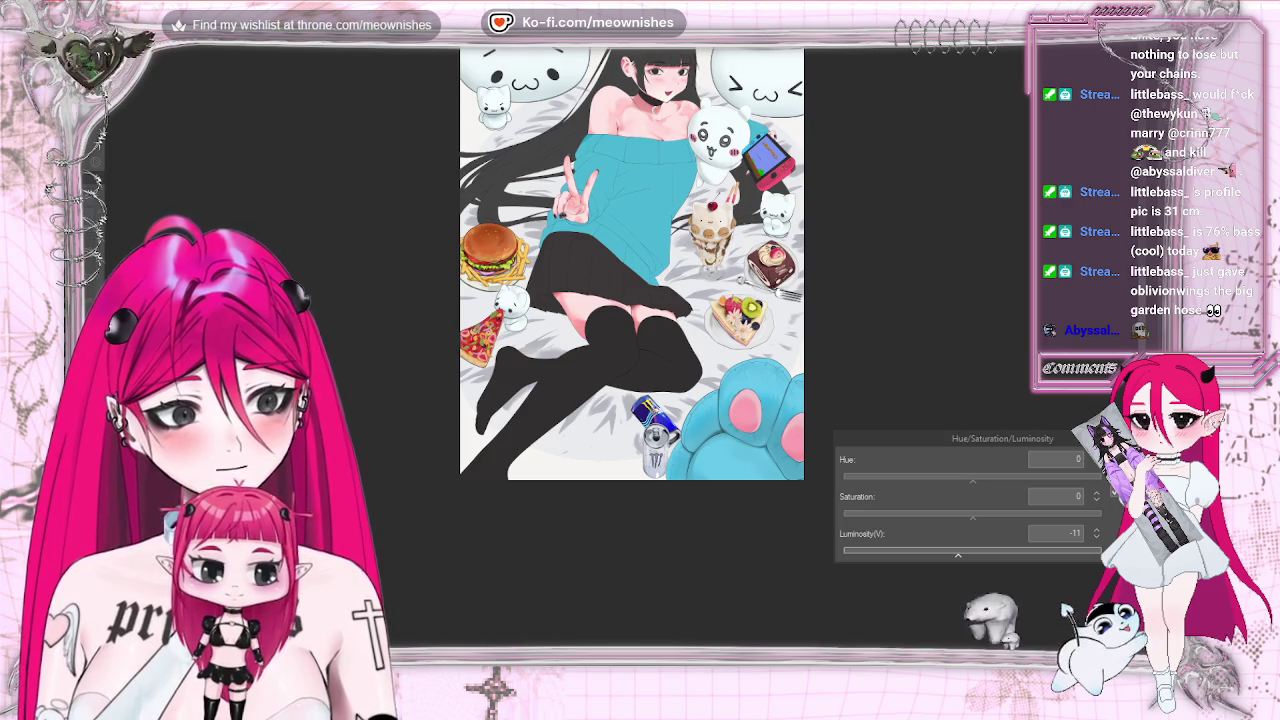
{"action": "key", "text": "ctrl+minus"}
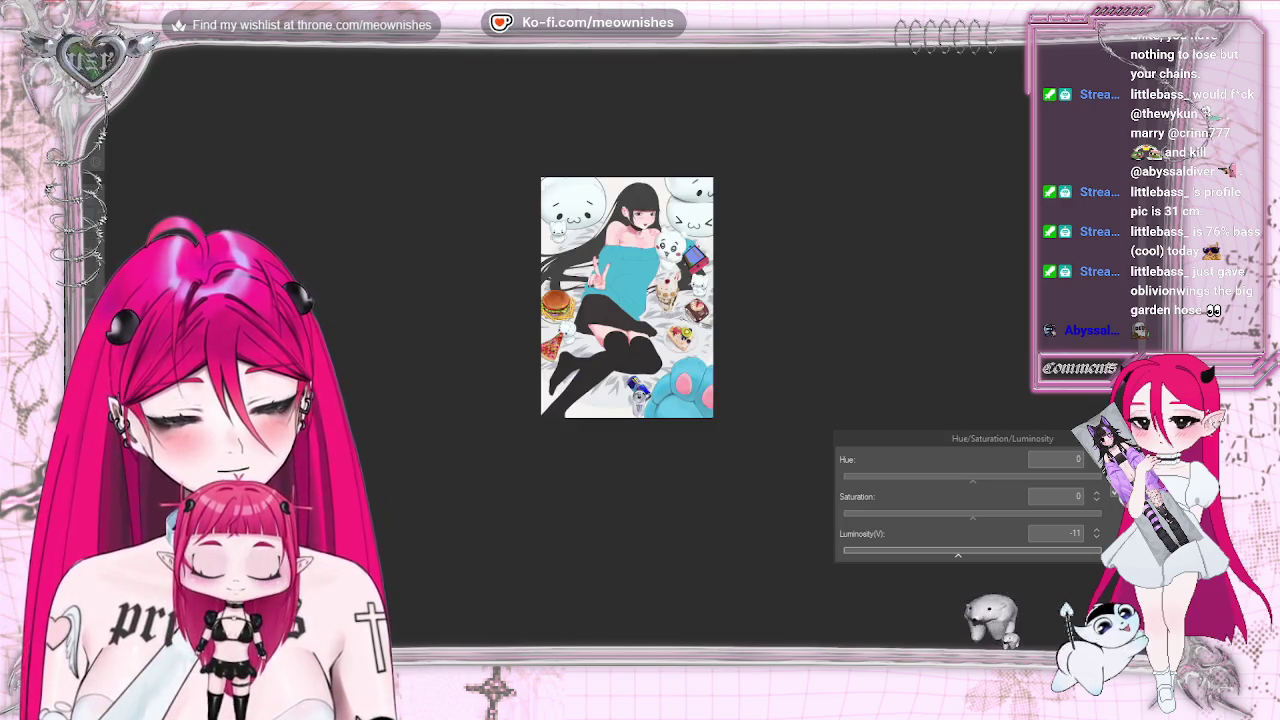
{"action": "key", "text": "ctrl+plus"}
{"action": "scroll", "coordinate": [1140, 298], "scroll_direction": "up", "scroll_amount": 1}
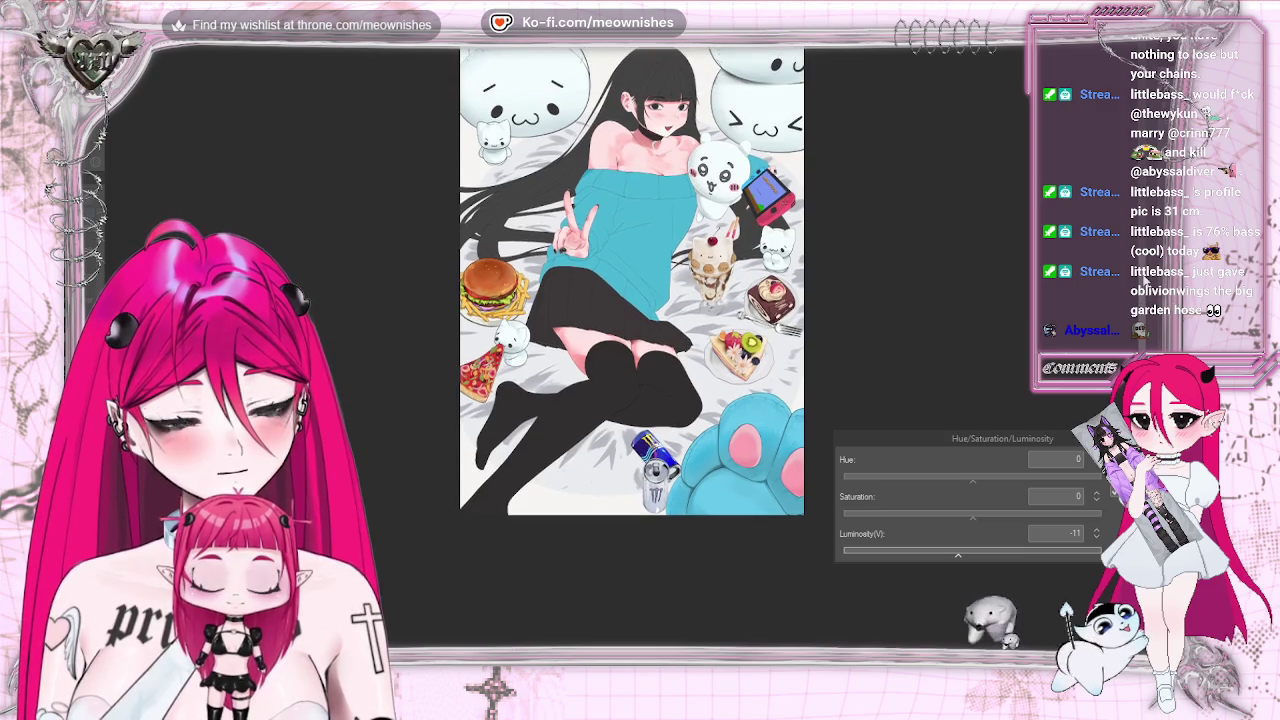
{"action": "key", "text": "h"}
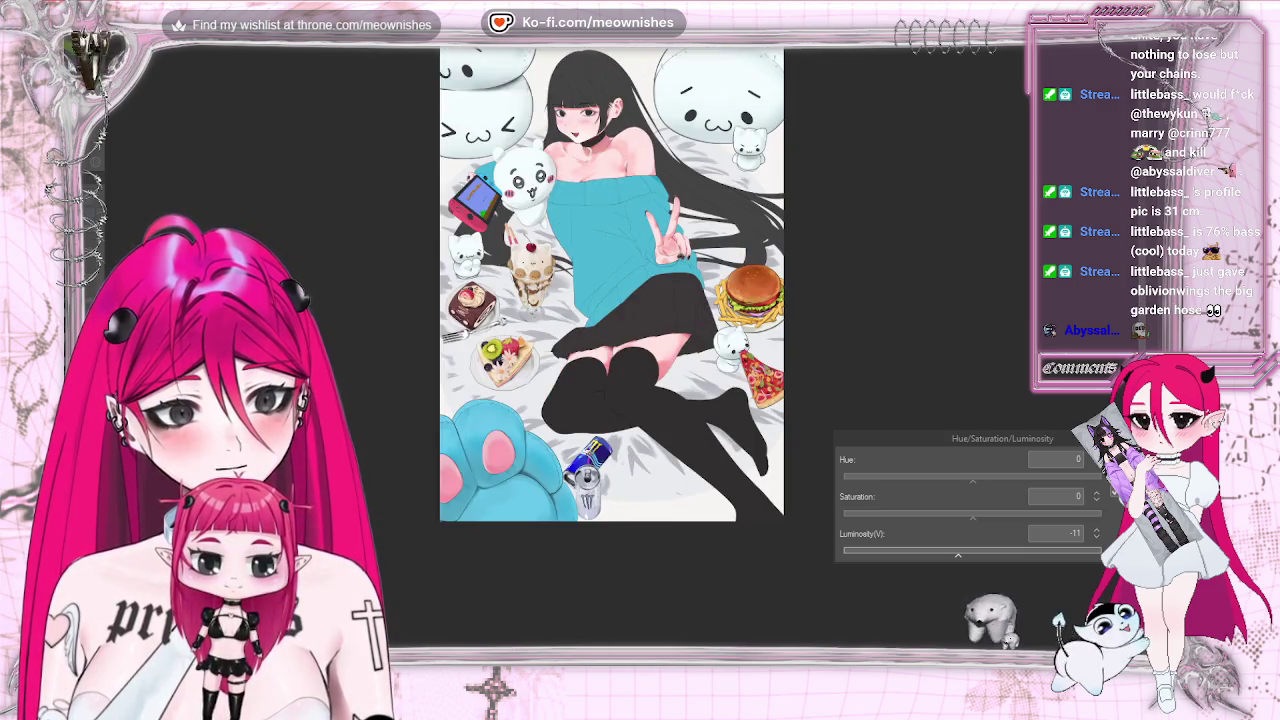
{"action": "key", "text": "h"}
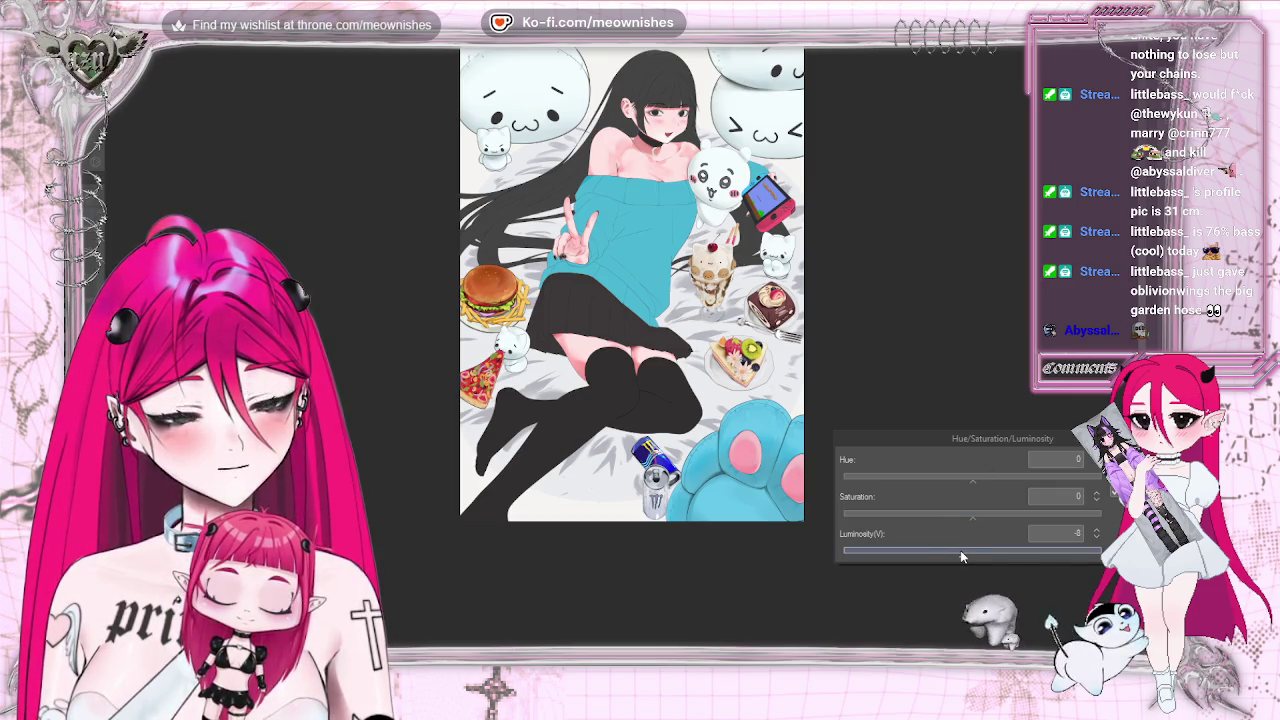
{"action": "key", "text": "Return"}
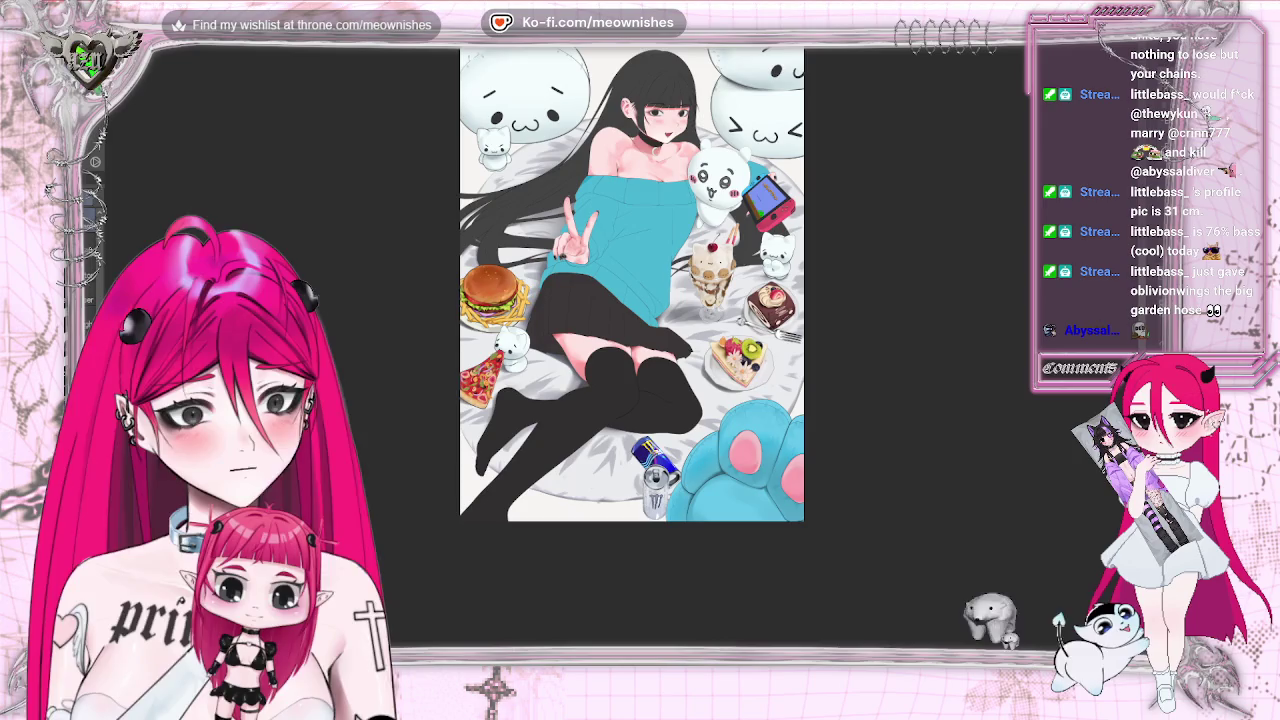
{"action": "key", "text": "ctrl+minus"}
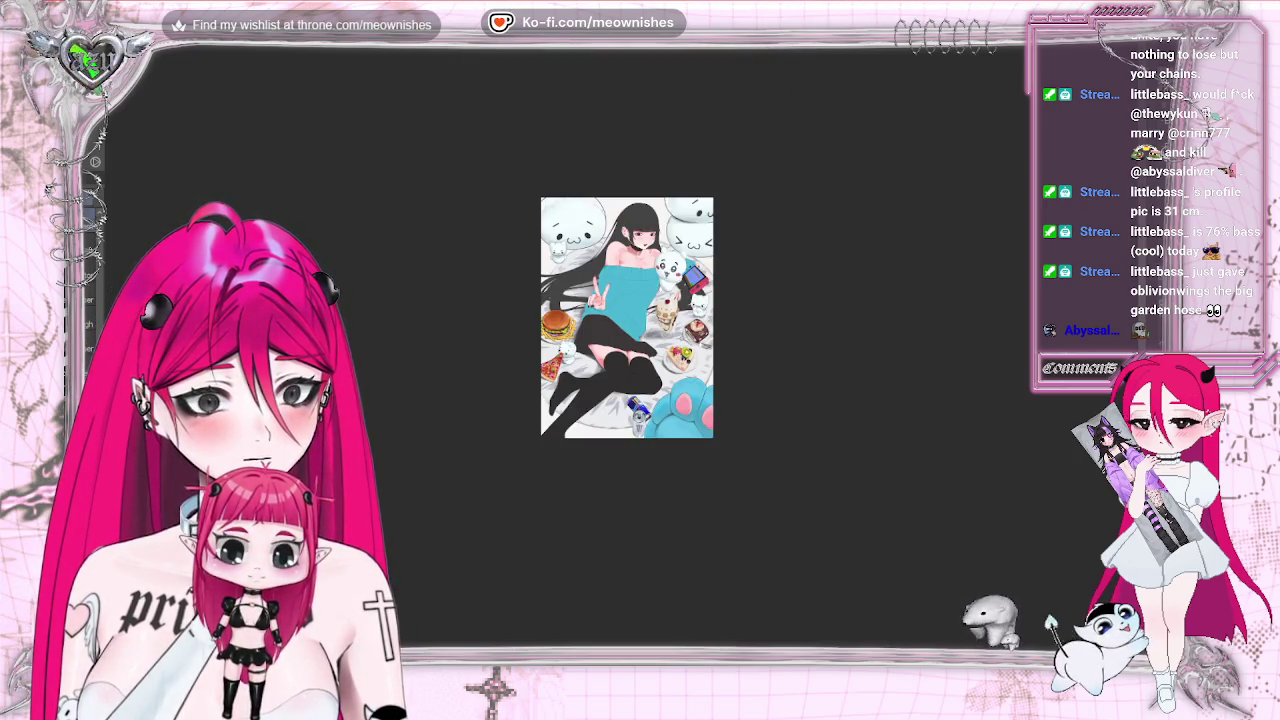
{"action": "key", "text": "ctrl+minus"}
{"action": "key", "text": "ctrl+0"}
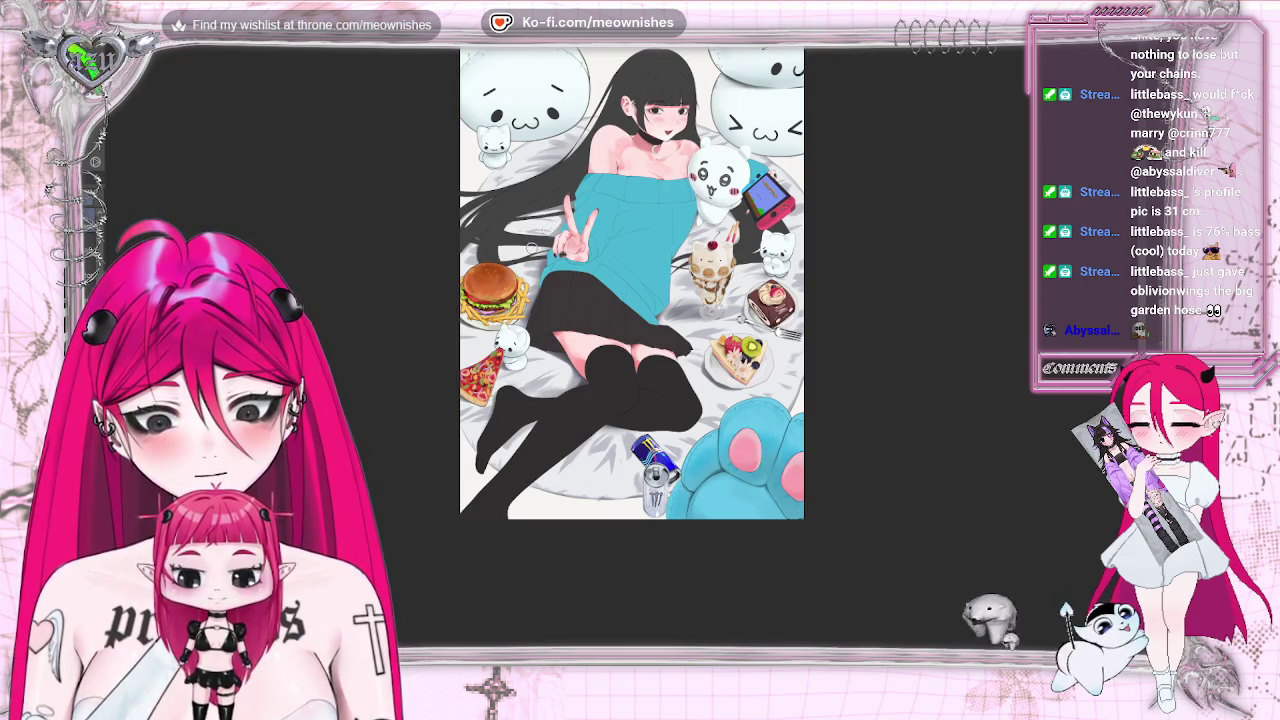
{"action": "key", "text": "h"}
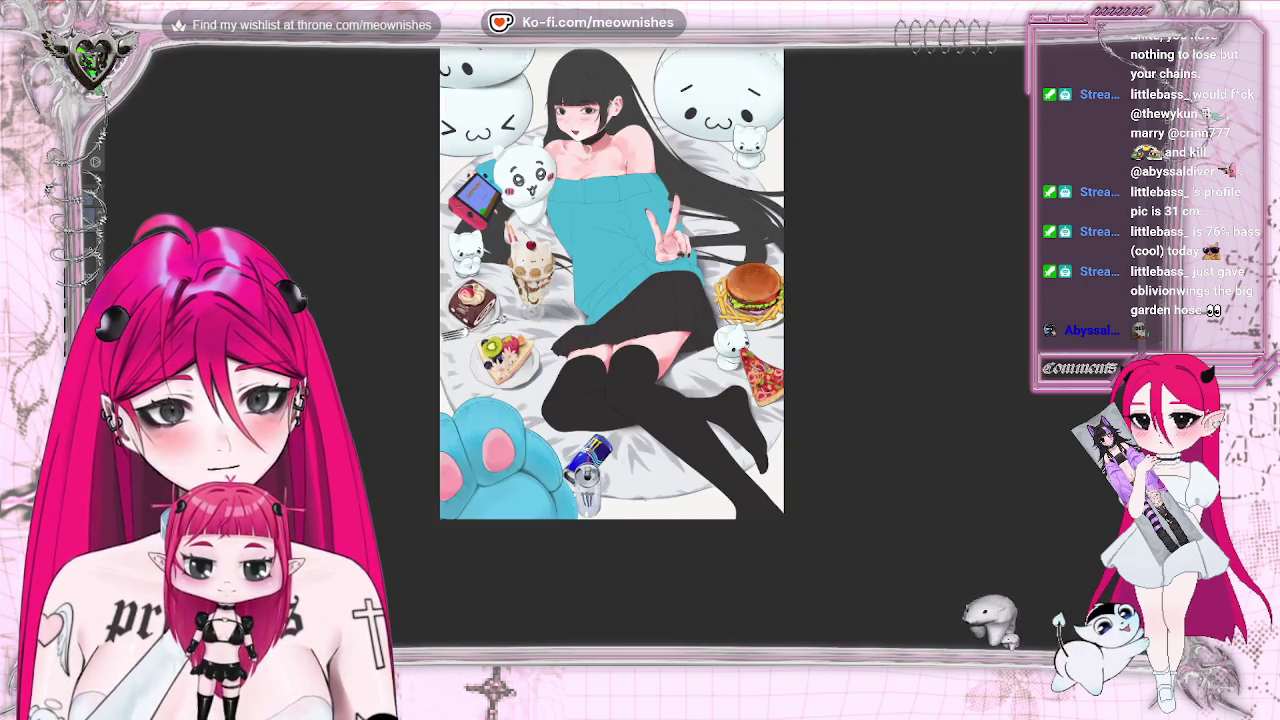
{"action": "key", "text": "h"}
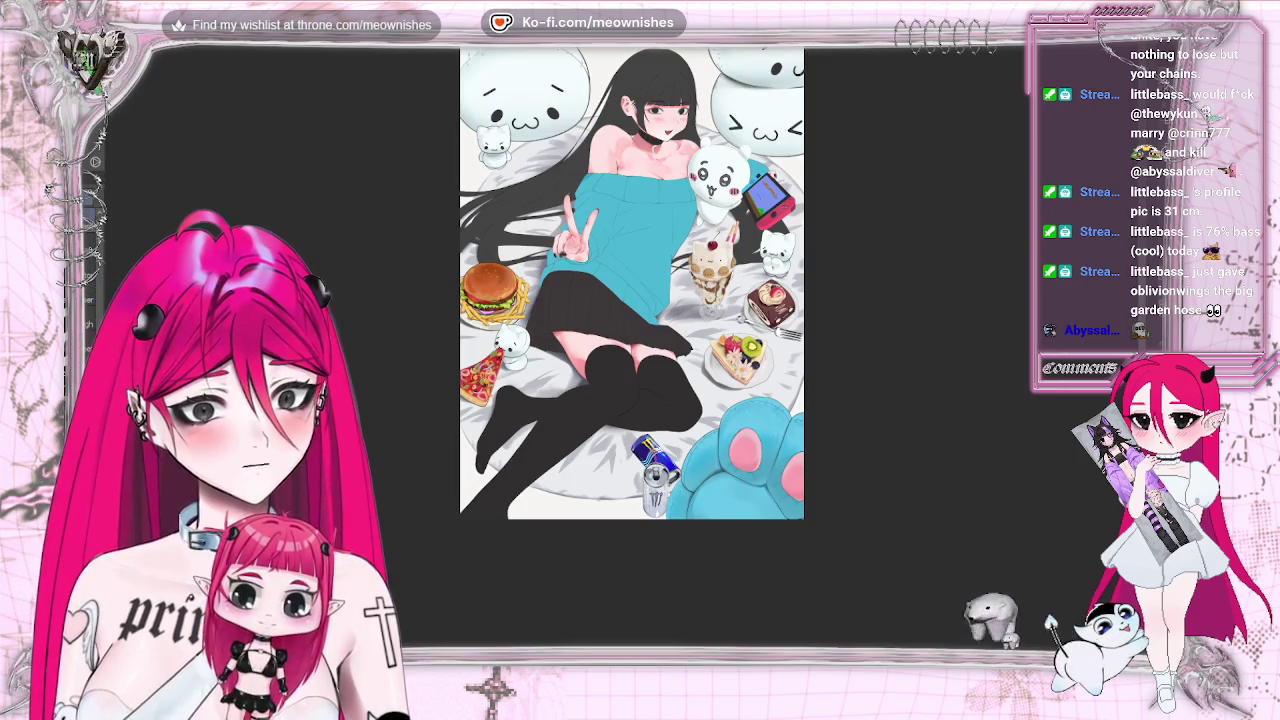
{"action": "left_click", "coordinate": [100, 30]}
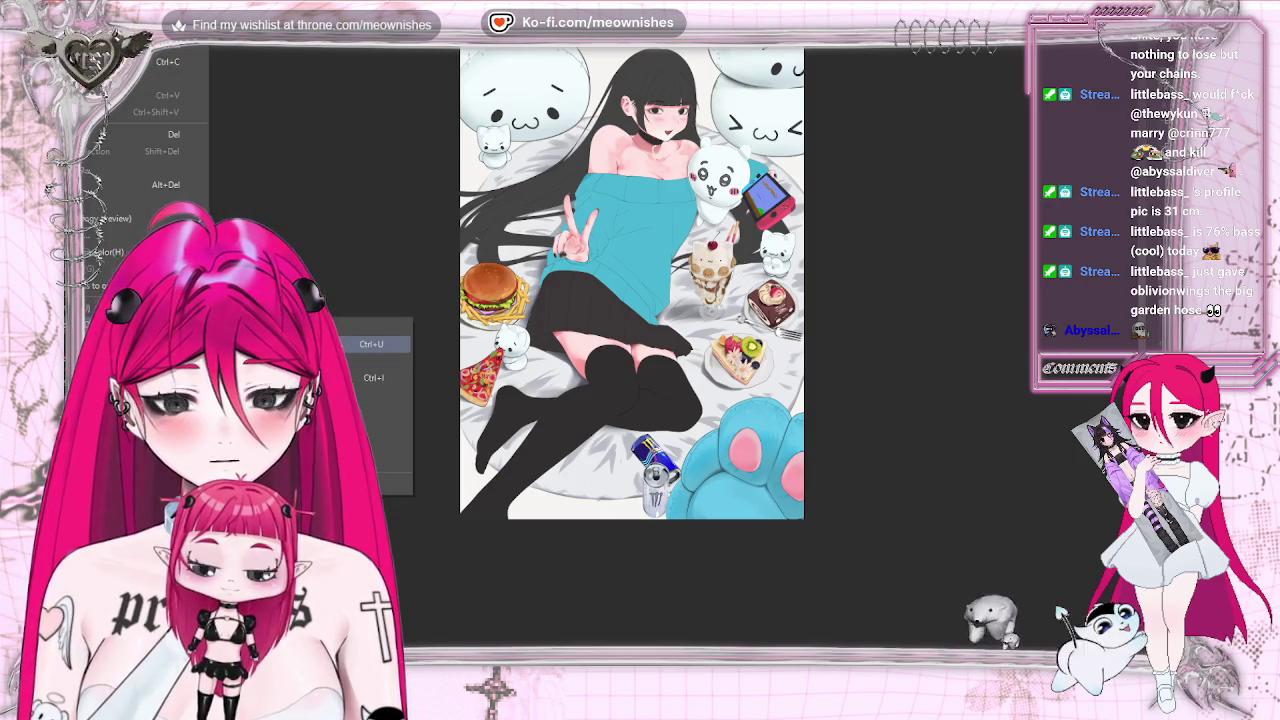
Set the background to Hue −29 and Saturation 53, with luminosity lowered slightly
{"action": "left_click", "coordinate": [260, 300]}
{"action": "left_click_drag", "start_coordinate": [970, 515], "coordinate": [1026, 512]}
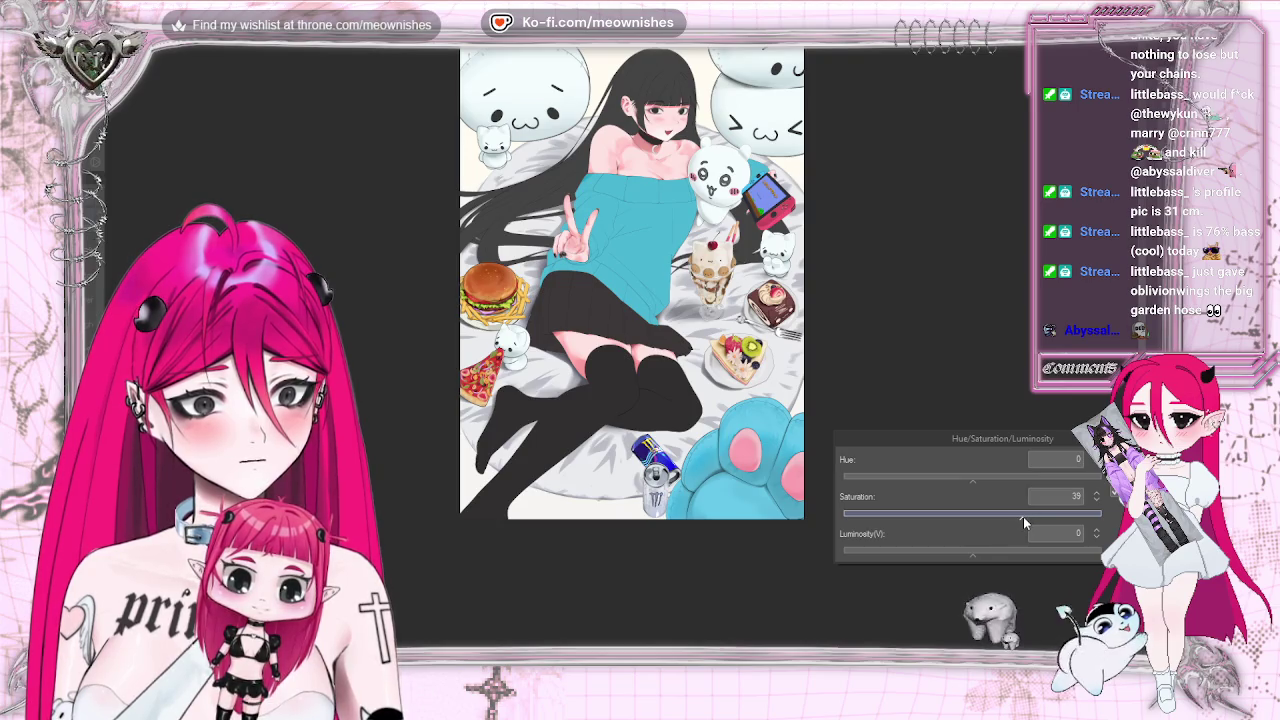
{"action": "left_click_drag", "start_coordinate": [1027, 515], "coordinate": [1042, 519]}
{"action": "left_click_drag", "start_coordinate": [971, 552], "coordinate": [964, 552]}
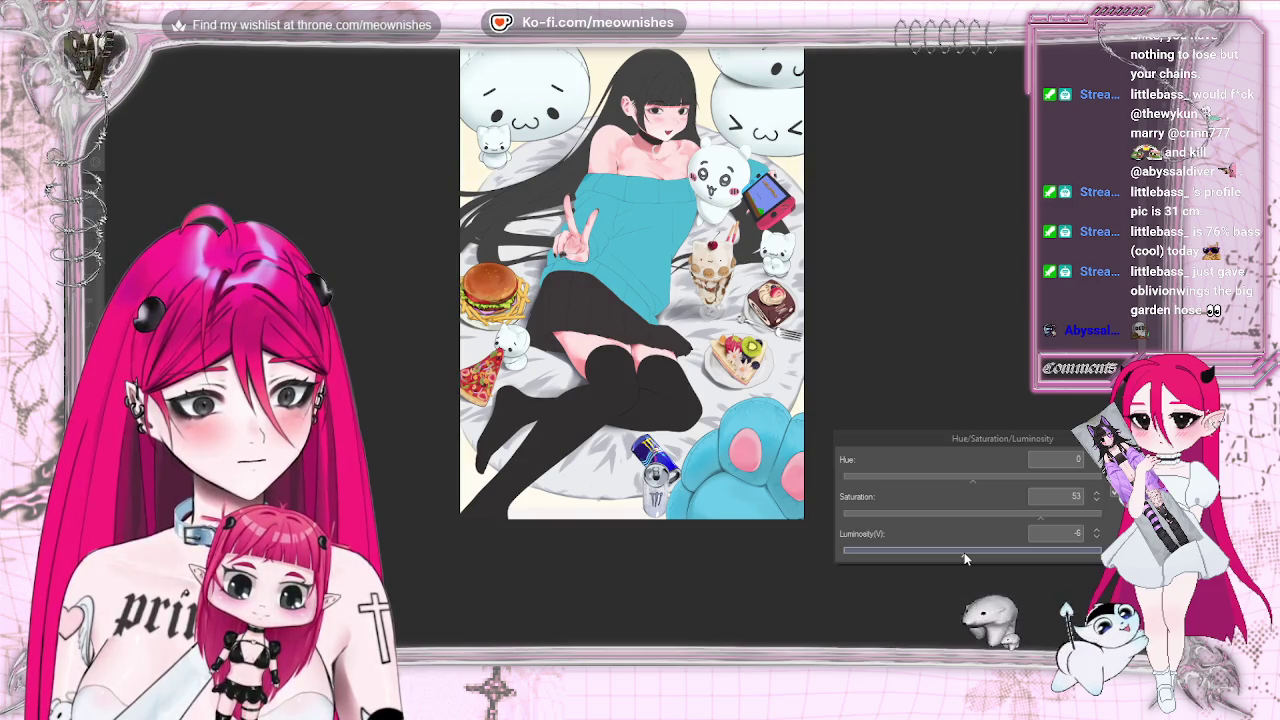
{"action": "left_click", "coordinate": [968, 553]}
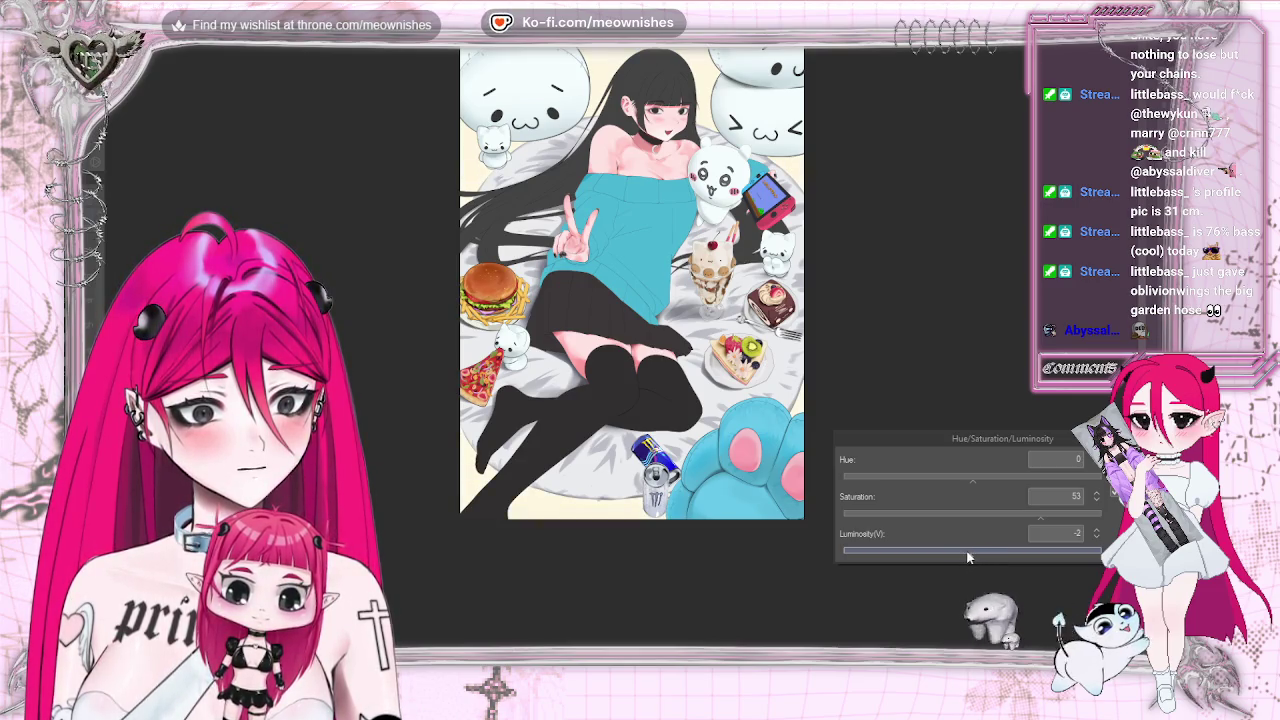
{"action": "left_click_drag", "start_coordinate": [969, 477], "coordinate": [948, 475]}
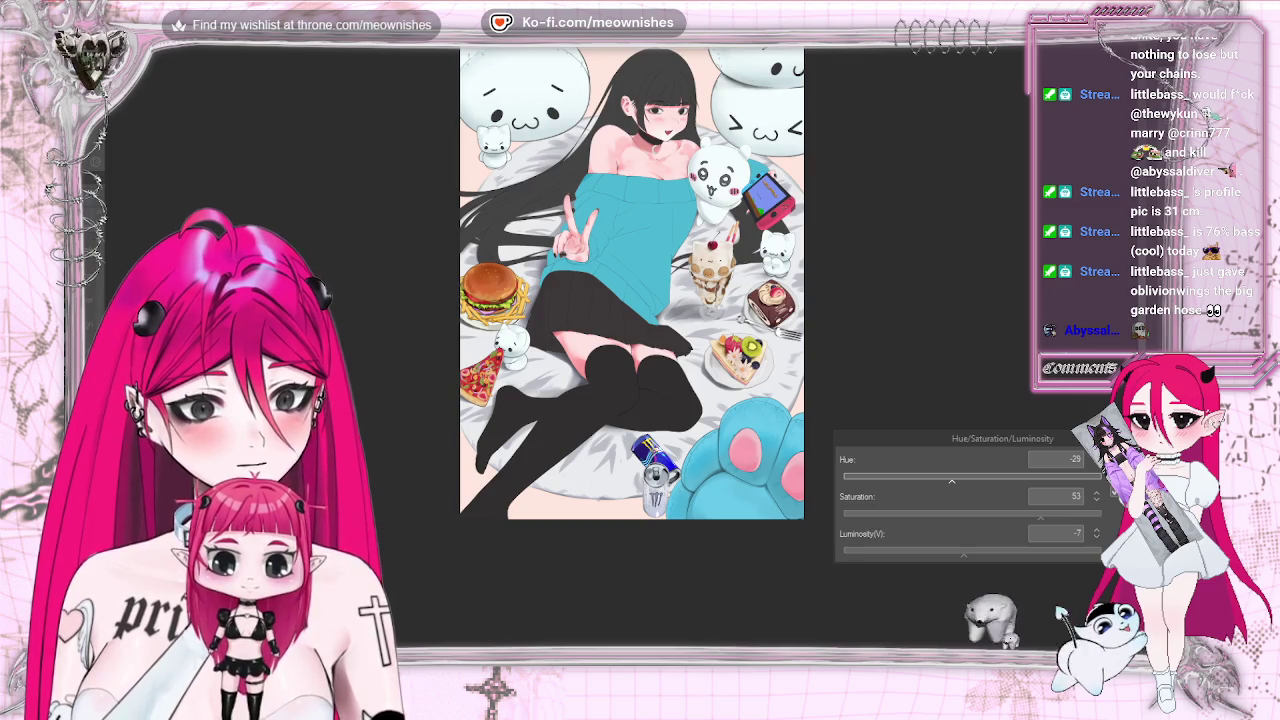
Apply the Hue −29, Saturation 53, Luminosity −7 adjustment, then undo the blanket's grey shading
{"action": "key", "text": "ctrl+minus"}
{"action": "key", "text": "ctrl+minus"}
{"action": "key", "text": "ctrl+plus"}
{"action": "key", "text": "ctrl+plus"}
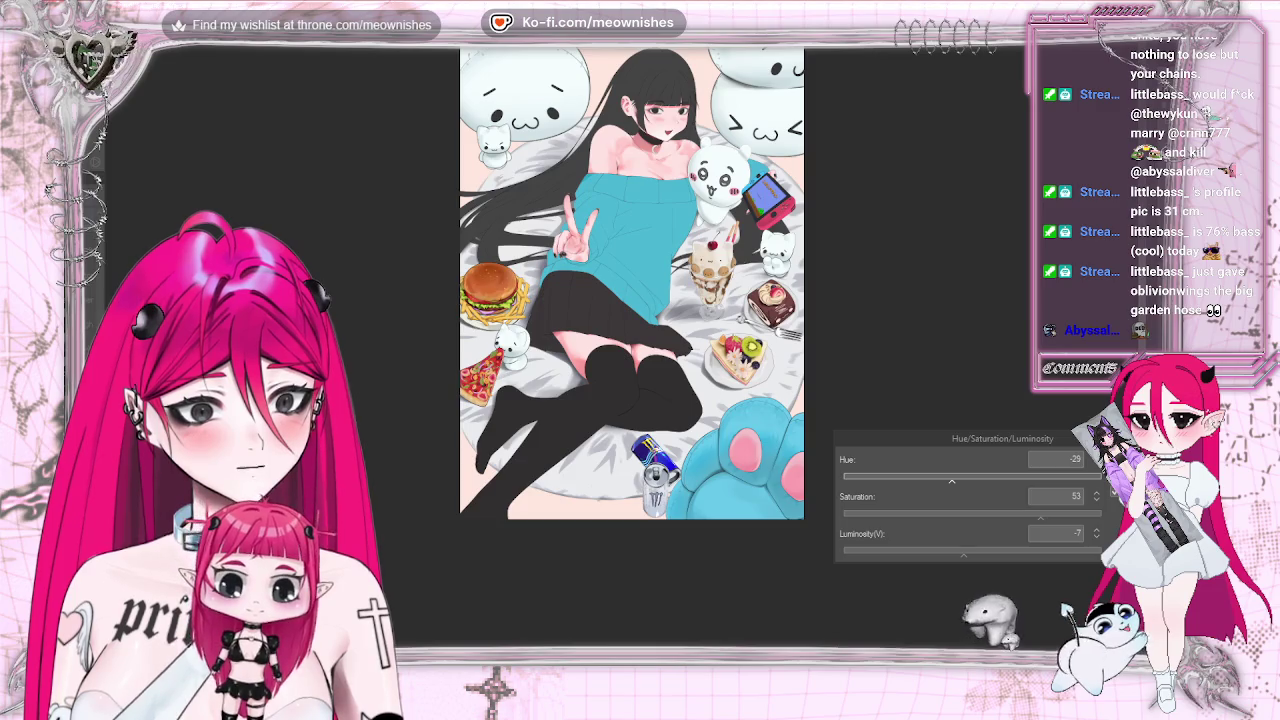
{"action": "key", "text": "Return"}
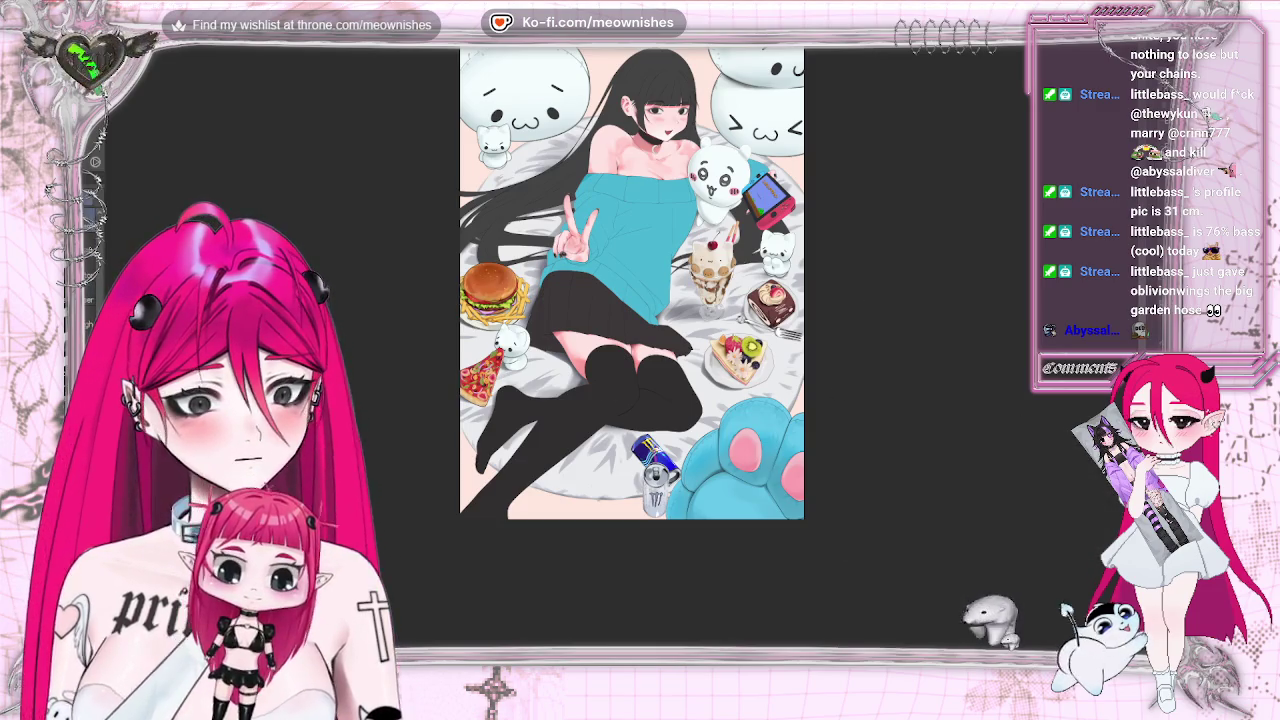
{"action": "key", "text": "ctrl+z"}
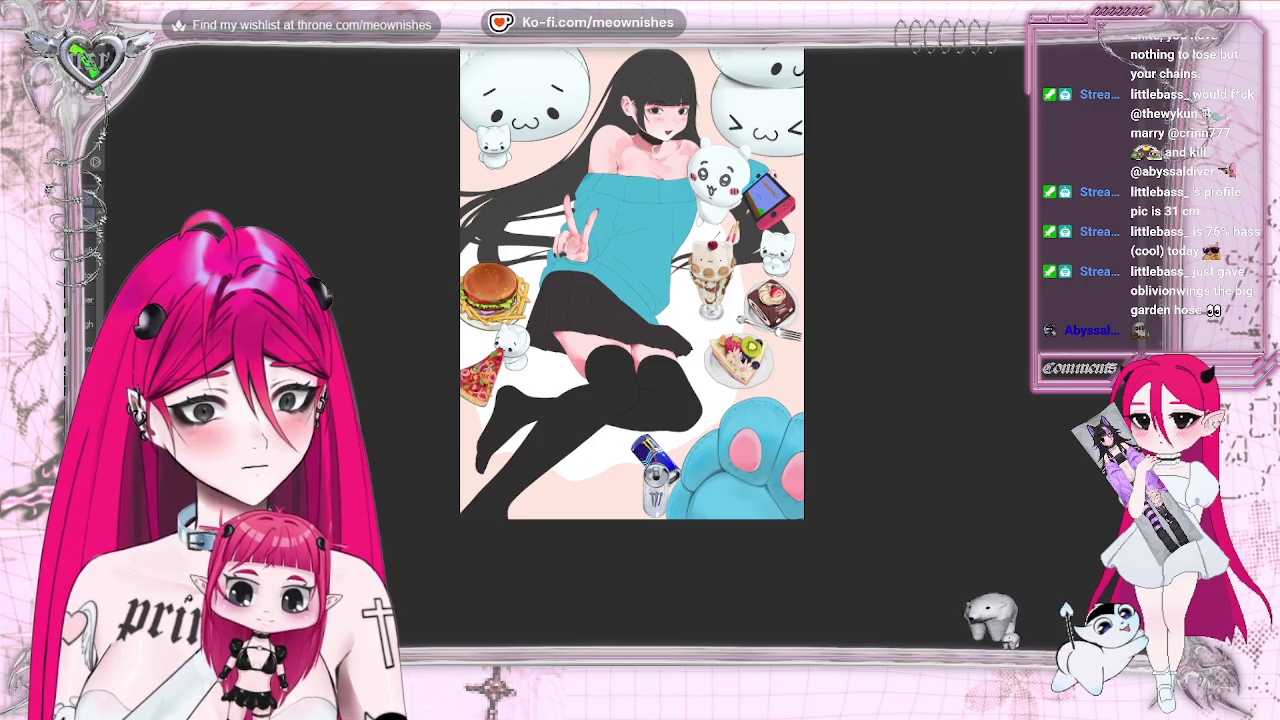
Compare the blanket shading with undo/redo, then keep the darker grey fold shading around the legs
{"action": "key", "text": "ctrl+y"}
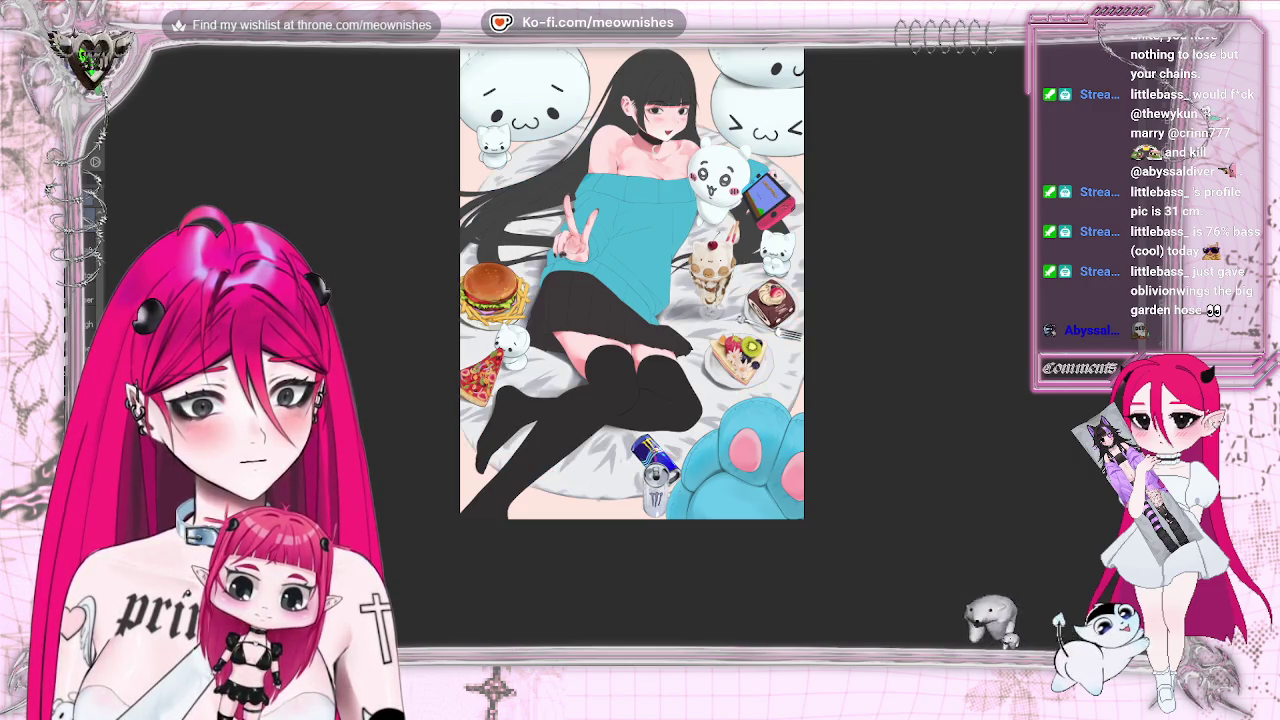
{"action": "key", "text": "ctrl+z"}
{"action": "key", "text": "ctrl+y"}
{"action": "key", "text": "ctrl+z"}
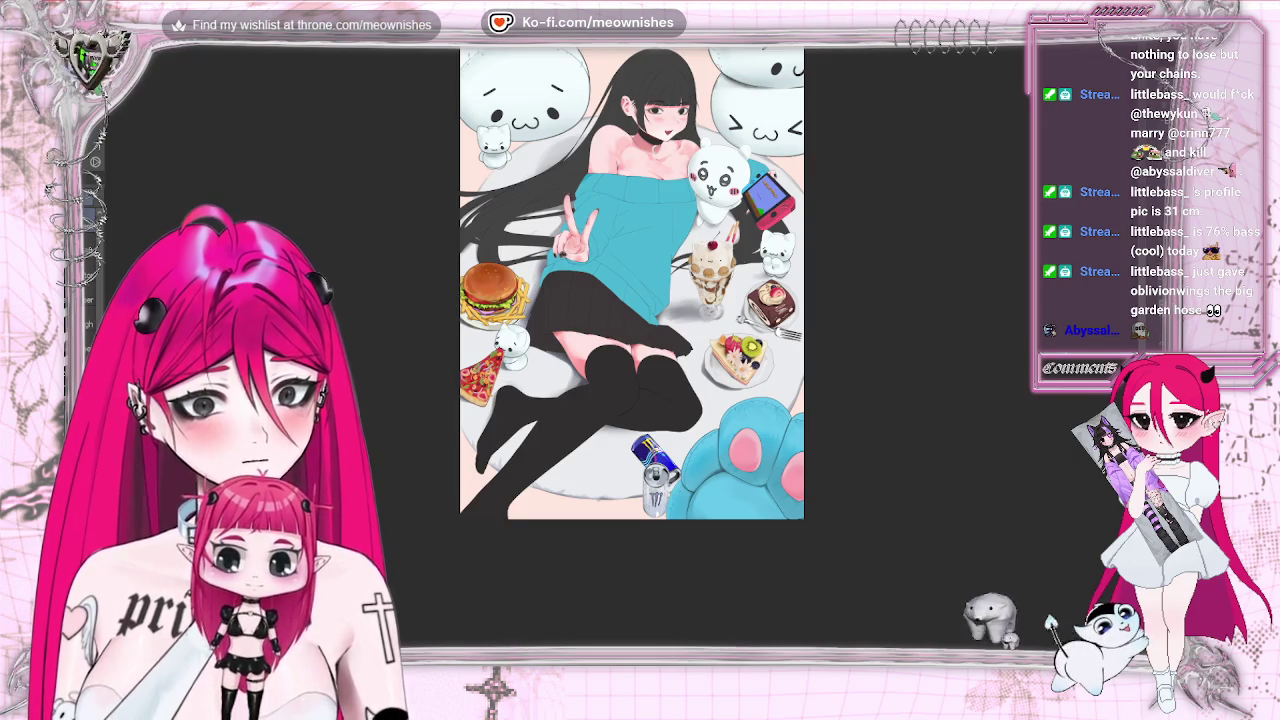
{"action": "key", "text": "ctrl+minus"}
{"action": "key", "text": "ctrl+plus"}
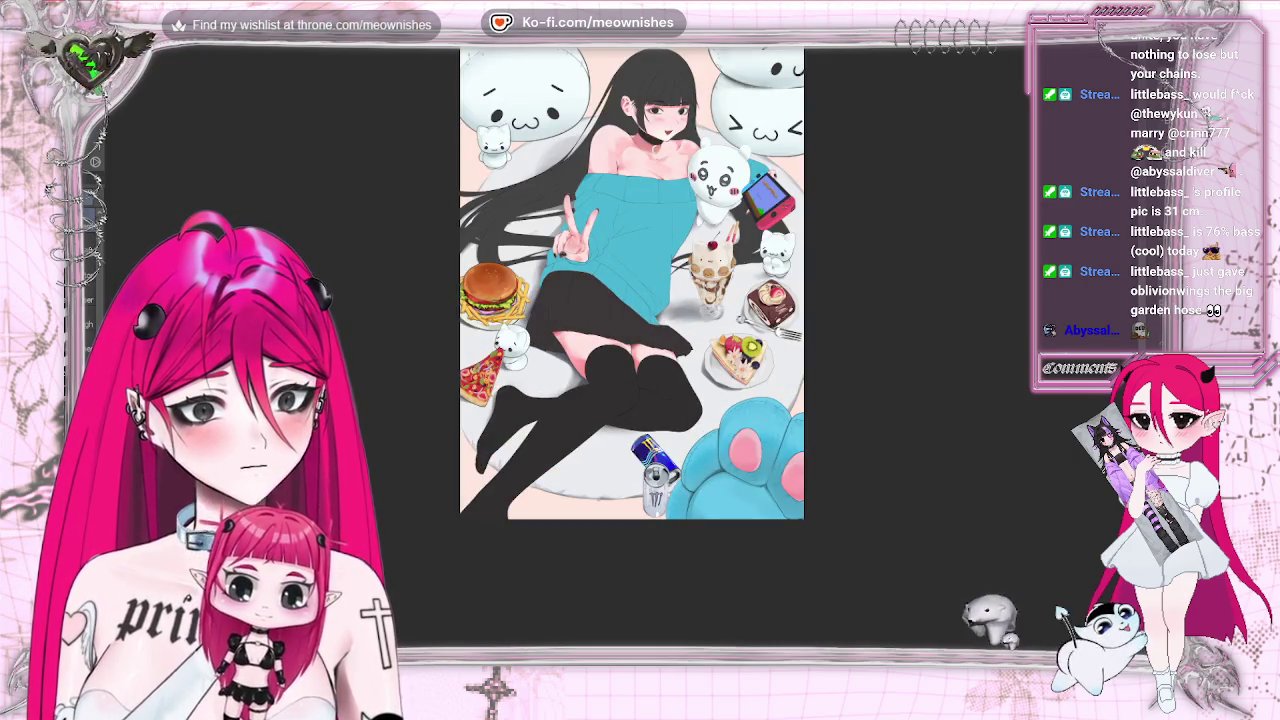
{"action": "key", "text": "ctrl+y"}
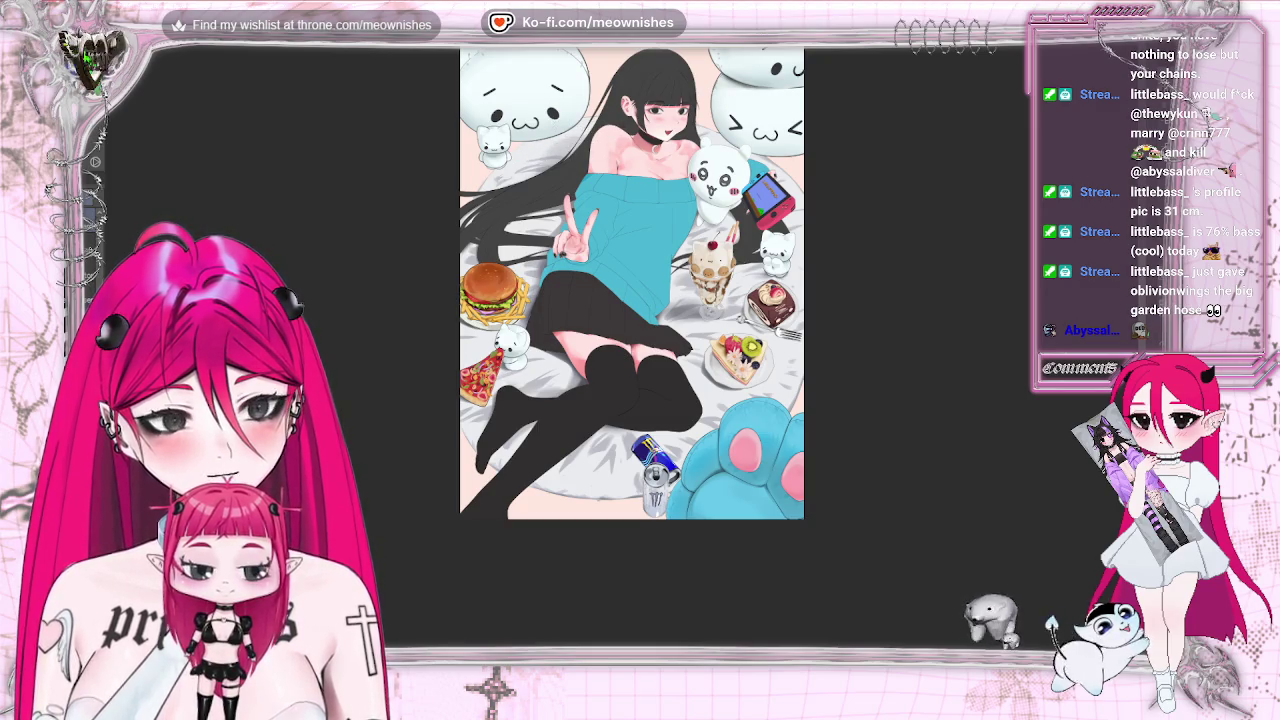
{"action": "key", "text": "ctrl+minus"}
{"action": "key", "text": "ctrl+plus"}
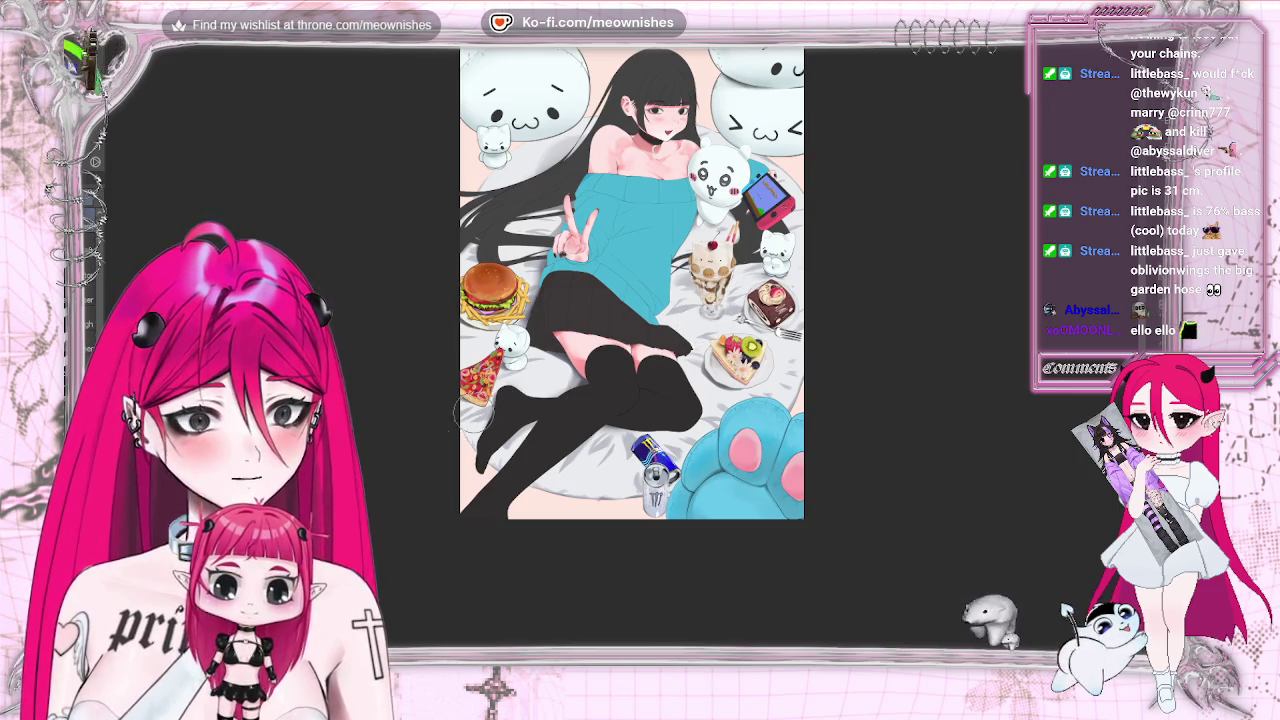
{"action": "key", "text": "ctrl+minus"}
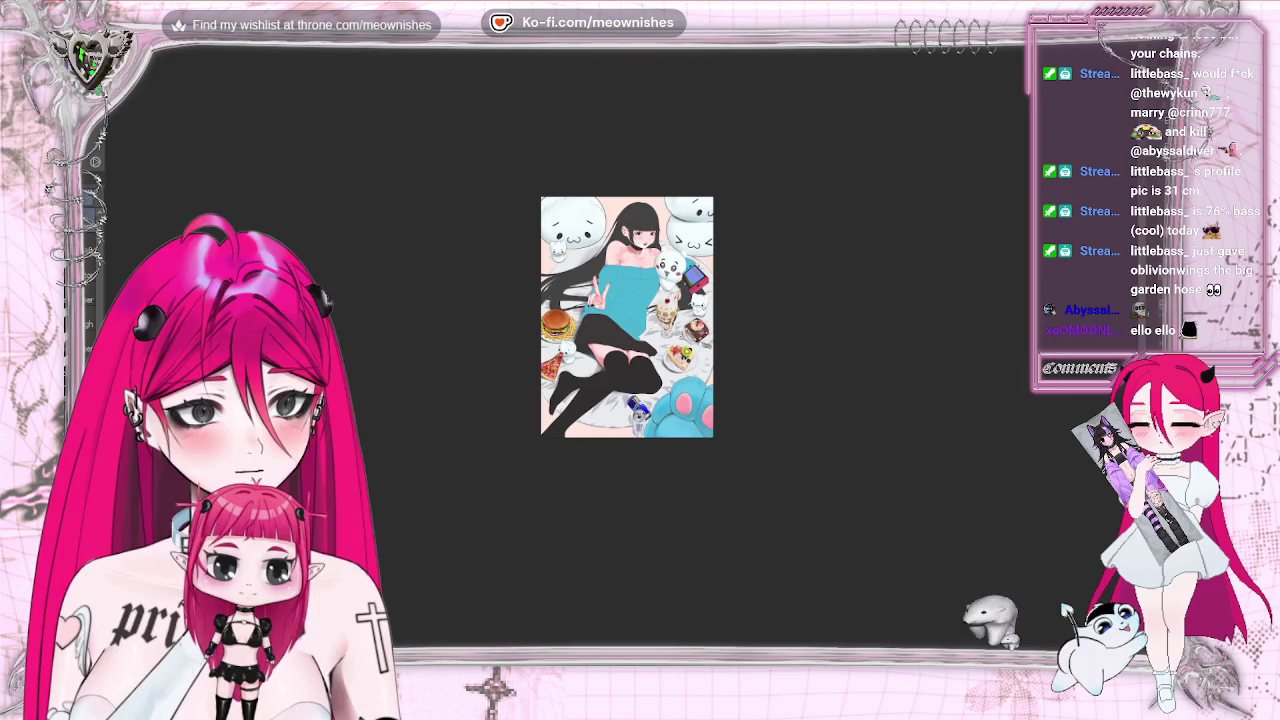
Fit the whole illustration in the window and mirror the view to check the drawing
{"action": "key", "text": "ctrl+plus"}
{"action": "key", "text": "ctrl+plus"}
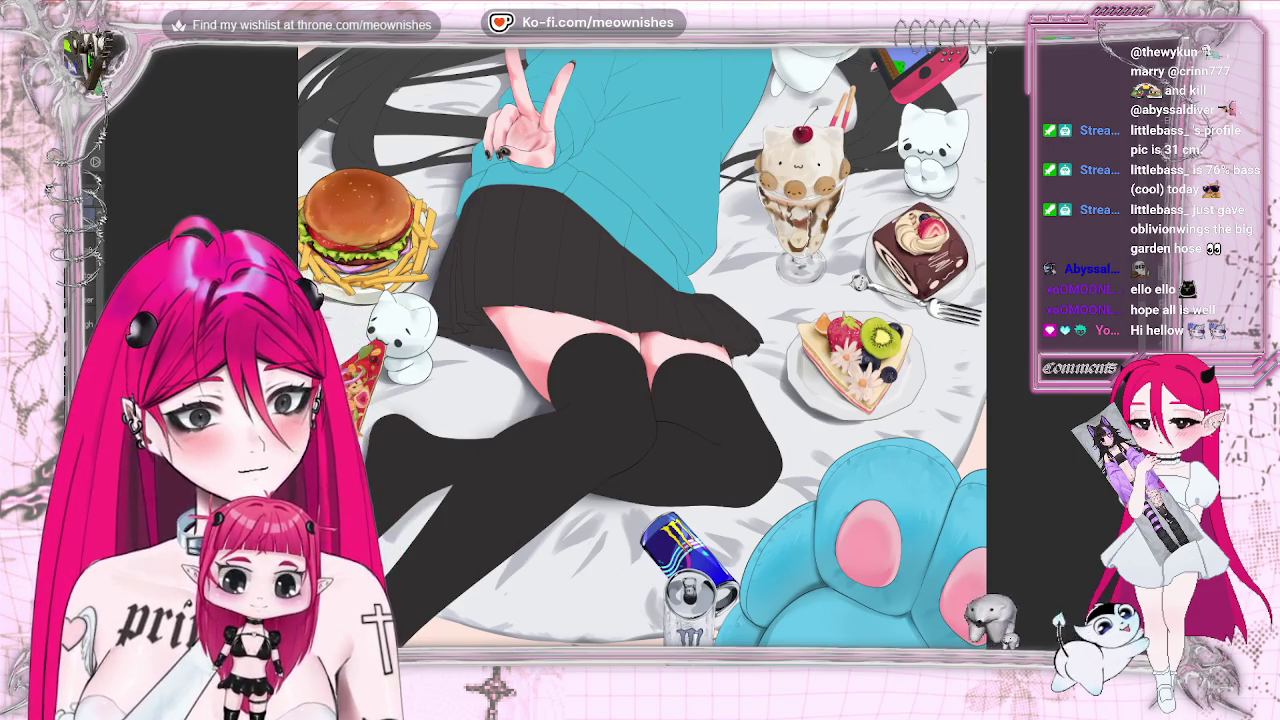
{"action": "key", "text": "ctrl+0"}
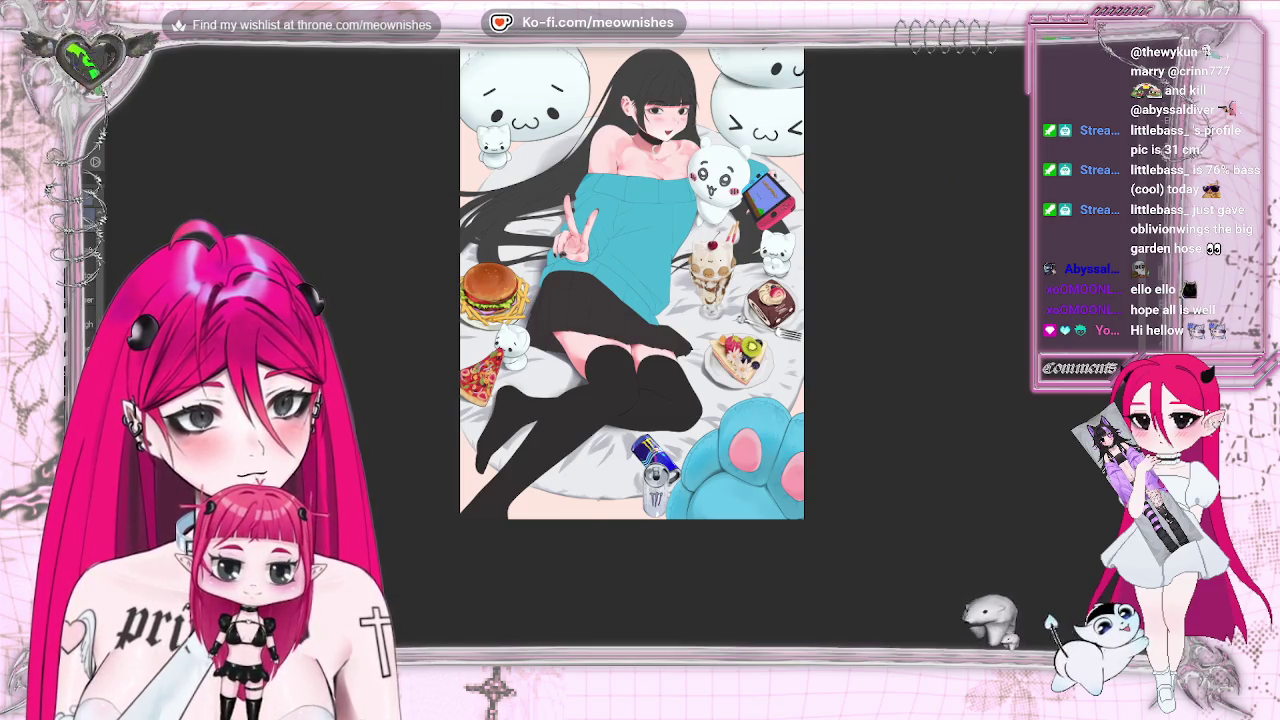
{"action": "key", "text": "h"}
{"action": "key", "text": "h"}
{"action": "key", "text": "ctrl+minus"}
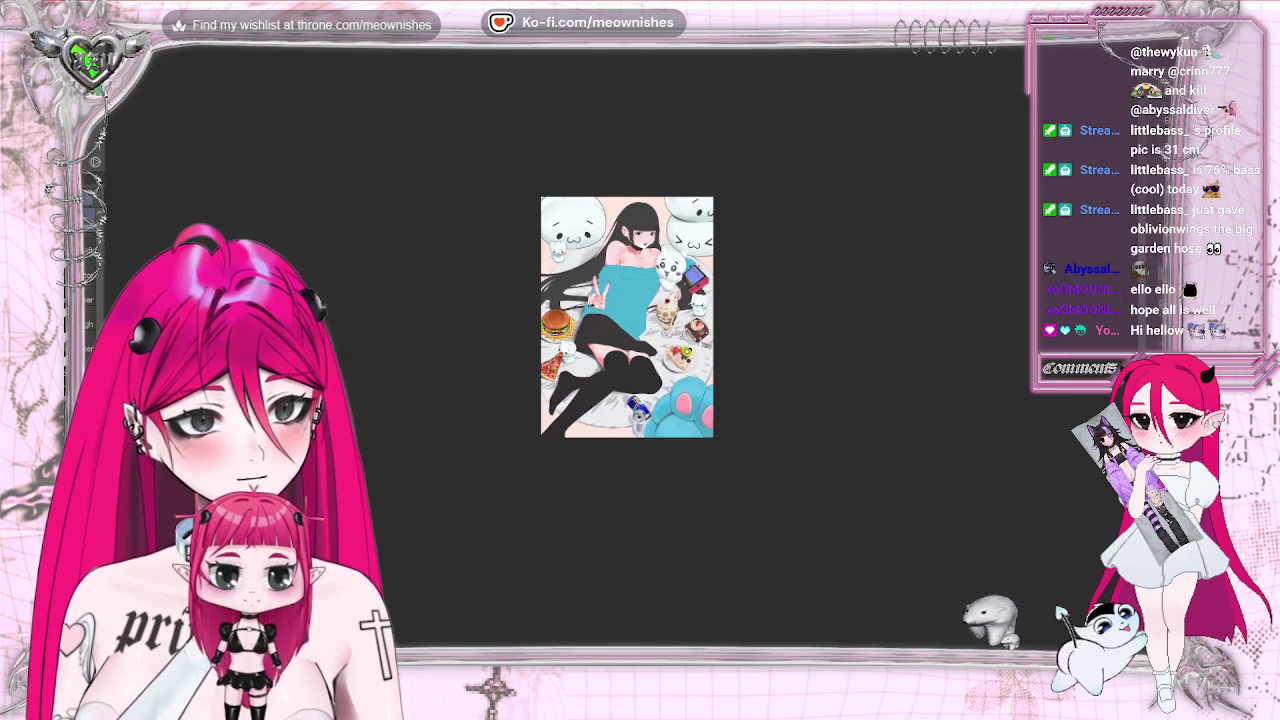
{"action": "key", "text": "ctrl+plus"}
{"action": "key", "text": "ctrl+plus"}
{"action": "key", "text": "ctrl+plus"}
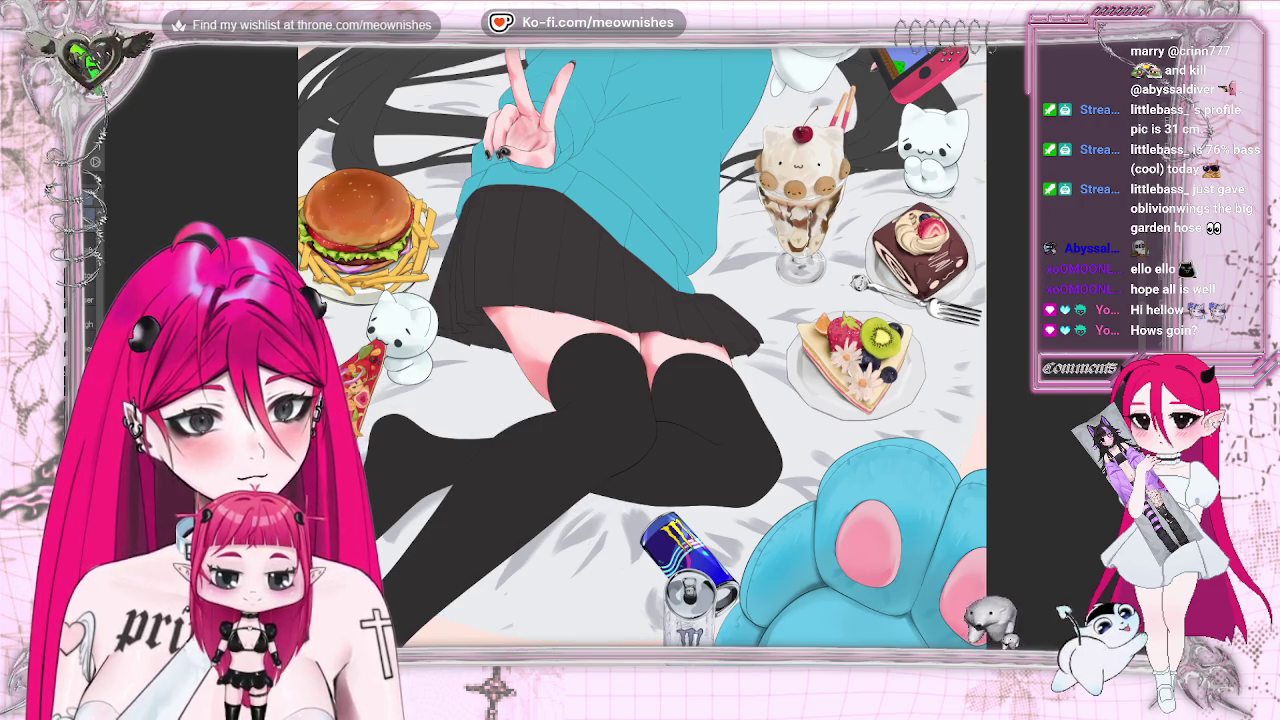
Scroll-zoom around the skirt and legs until the whole illustration is visible
{"action": "scroll", "coordinate": [642, 347], "scroll_direction": "down", "scroll_amount": 5}
{"action": "scroll", "coordinate": [642, 347], "scroll_direction": "up", "scroll_amount": 2}
{"action": "scroll", "coordinate": [642, 347], "scroll_direction": "up", "scroll_amount": 3}
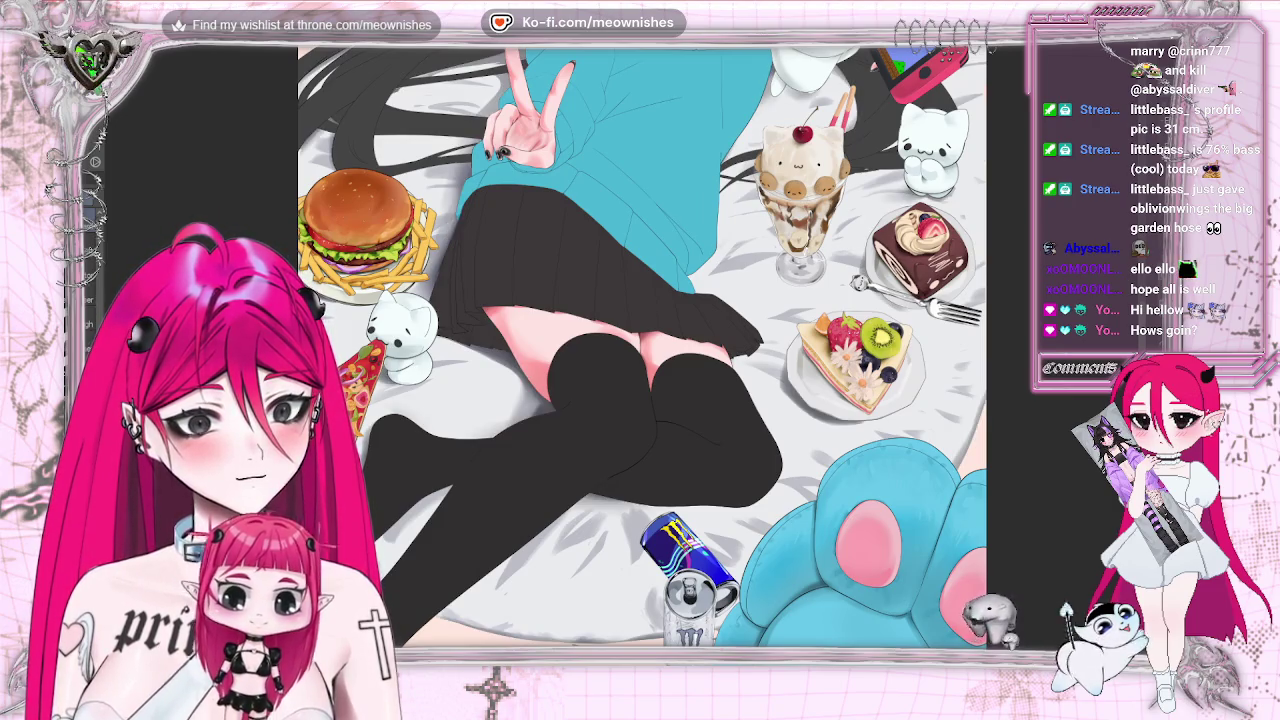
{"action": "scroll", "coordinate": [642, 347], "scroll_direction": "down", "scroll_amount": 5}
{"action": "scroll", "coordinate": [642, 347], "scroll_direction": "up", "scroll_amount": 2}
{"action": "scroll", "coordinate": [642, 347], "scroll_direction": "up", "scroll_amount": 3}
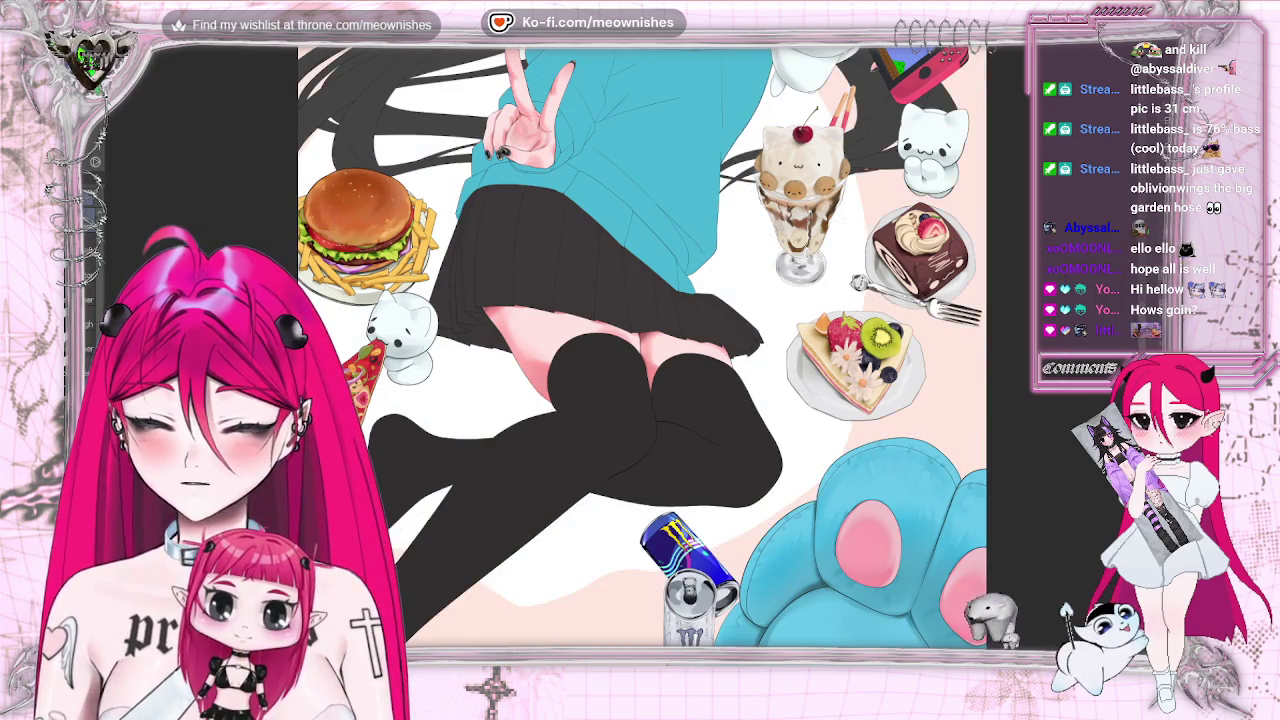
{"action": "scroll", "coordinate": [640, 345], "scroll_direction": "down", "scroll_amount": 1}
{"action": "scroll", "coordinate": [640, 345], "scroll_direction": "down", "scroll_amount": 4}
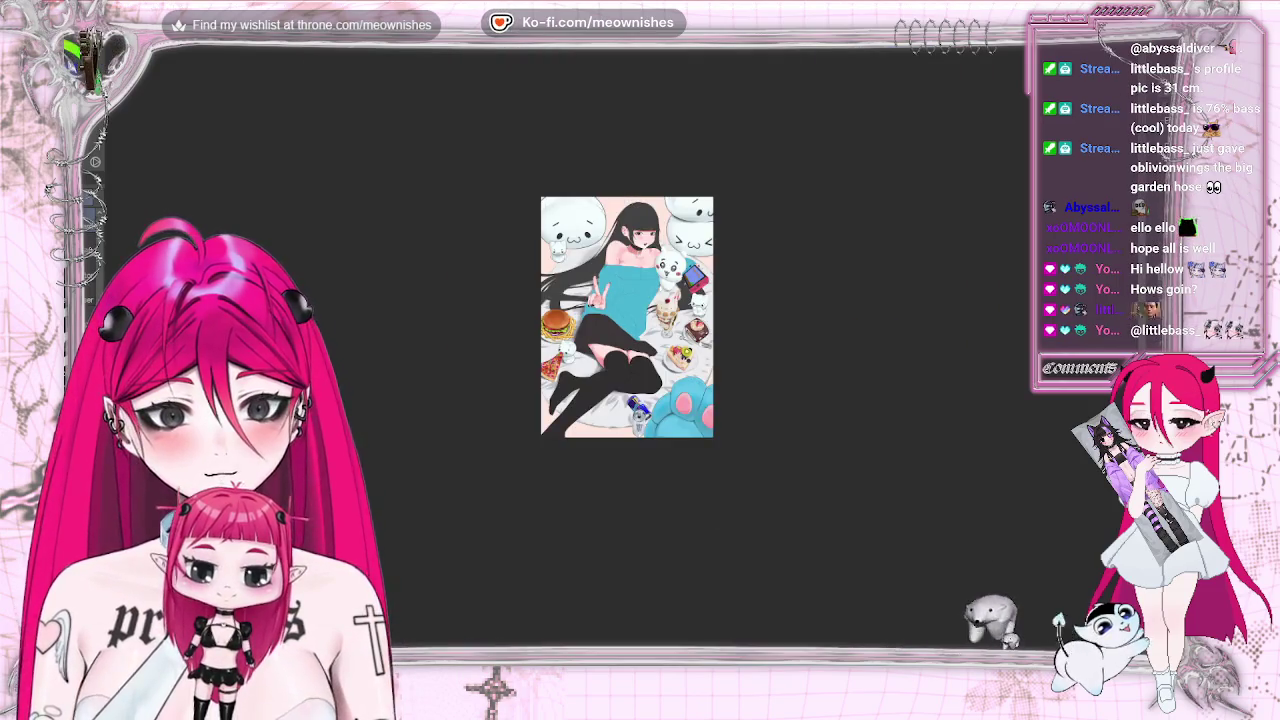
{"action": "scroll", "coordinate": [632, 283], "scroll_direction": "up", "scroll_amount": 4}
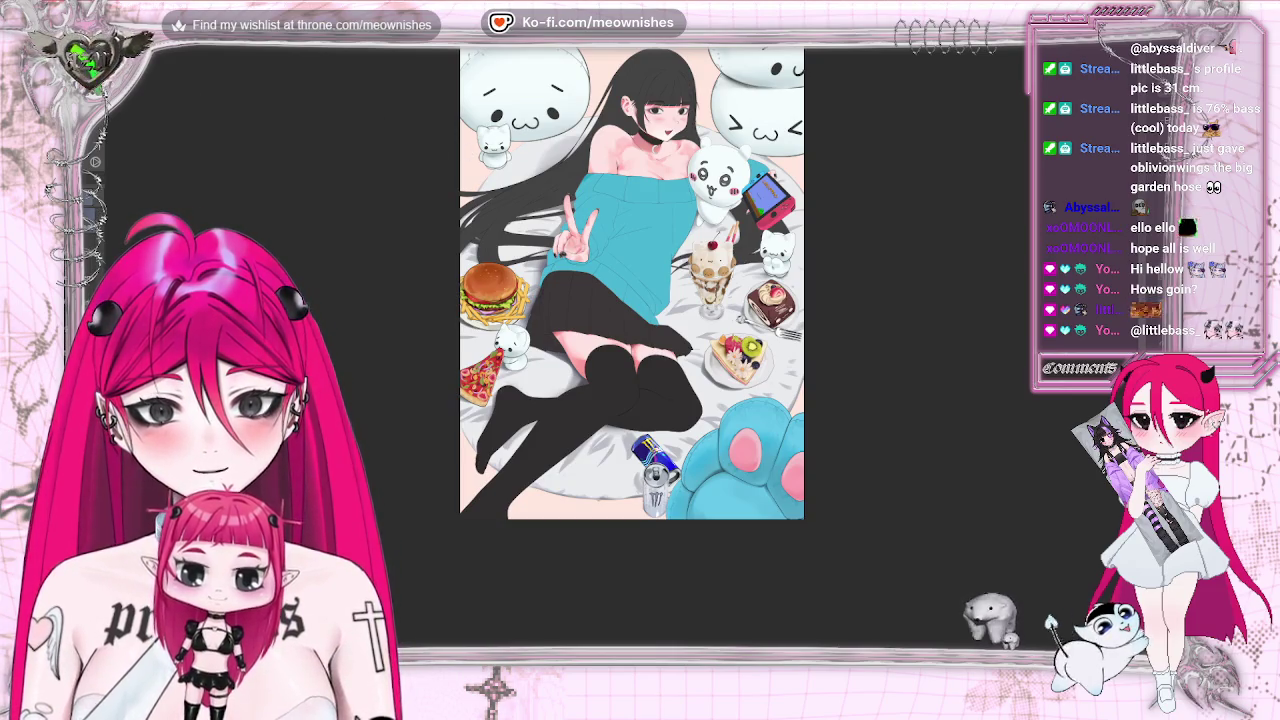
Bring up Hue/Saturation/Luminosity from the Edit menu and shift the artwork's hue to −75
{"action": "key", "text": "alt+e"}
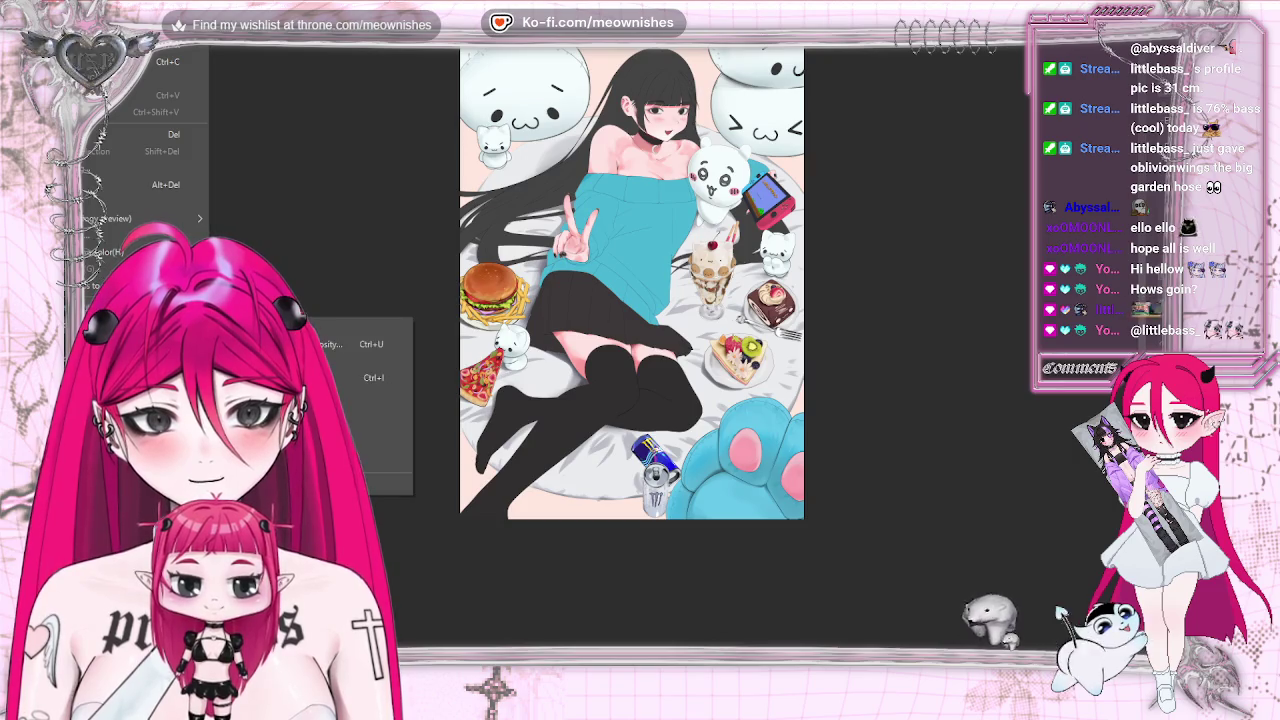
{"action": "key", "text": "Return"}
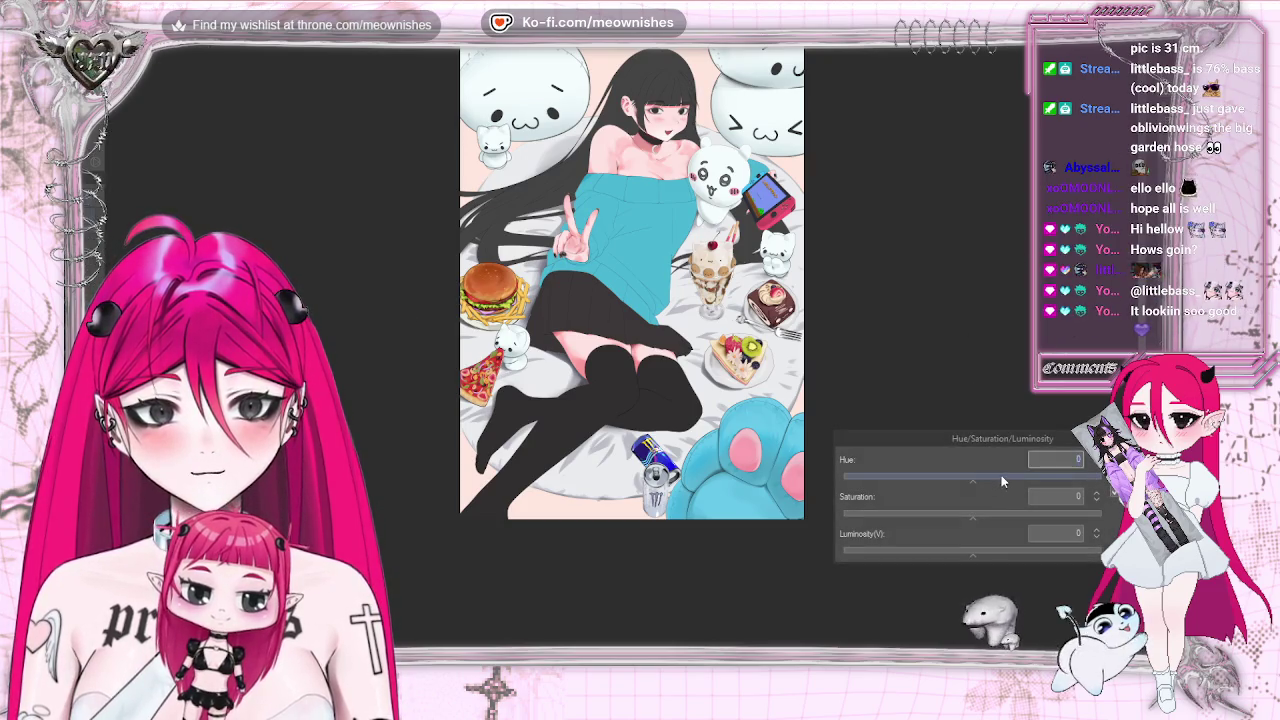
{"action": "left_click_drag", "start_coordinate": [1003, 481], "coordinate": [910, 478]}
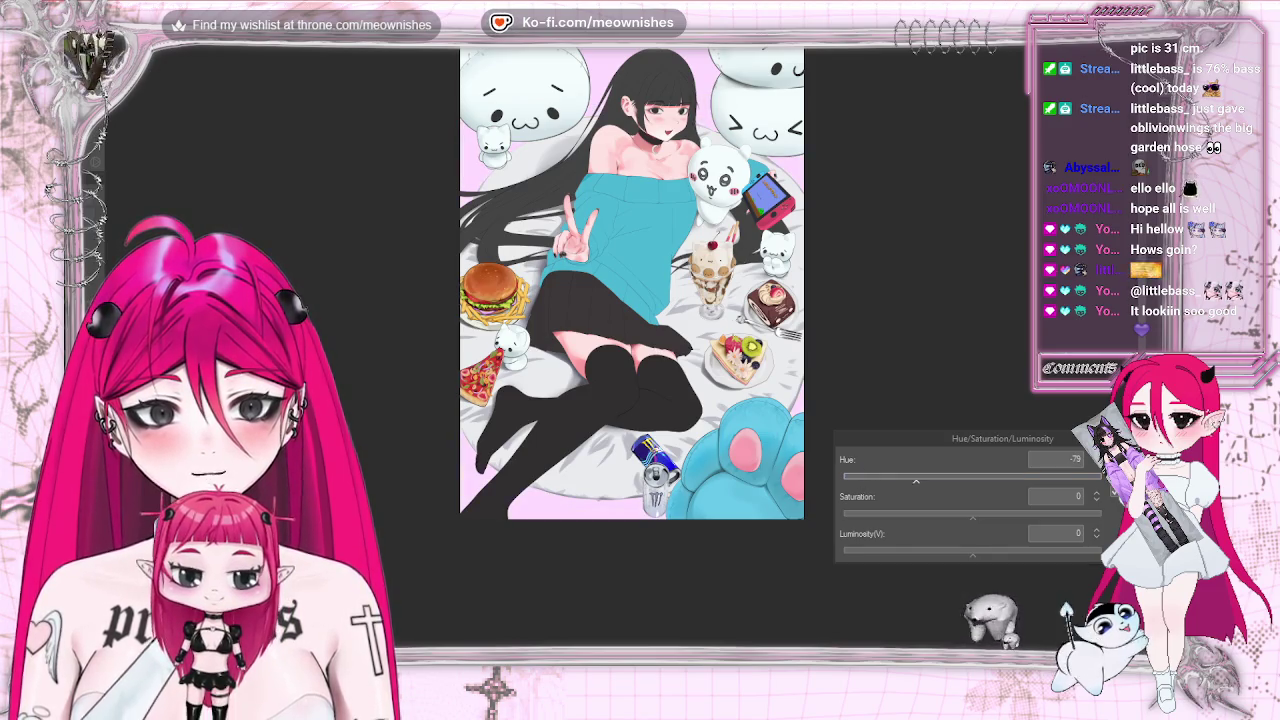
{"action": "key", "text": "ctrl+minus"}
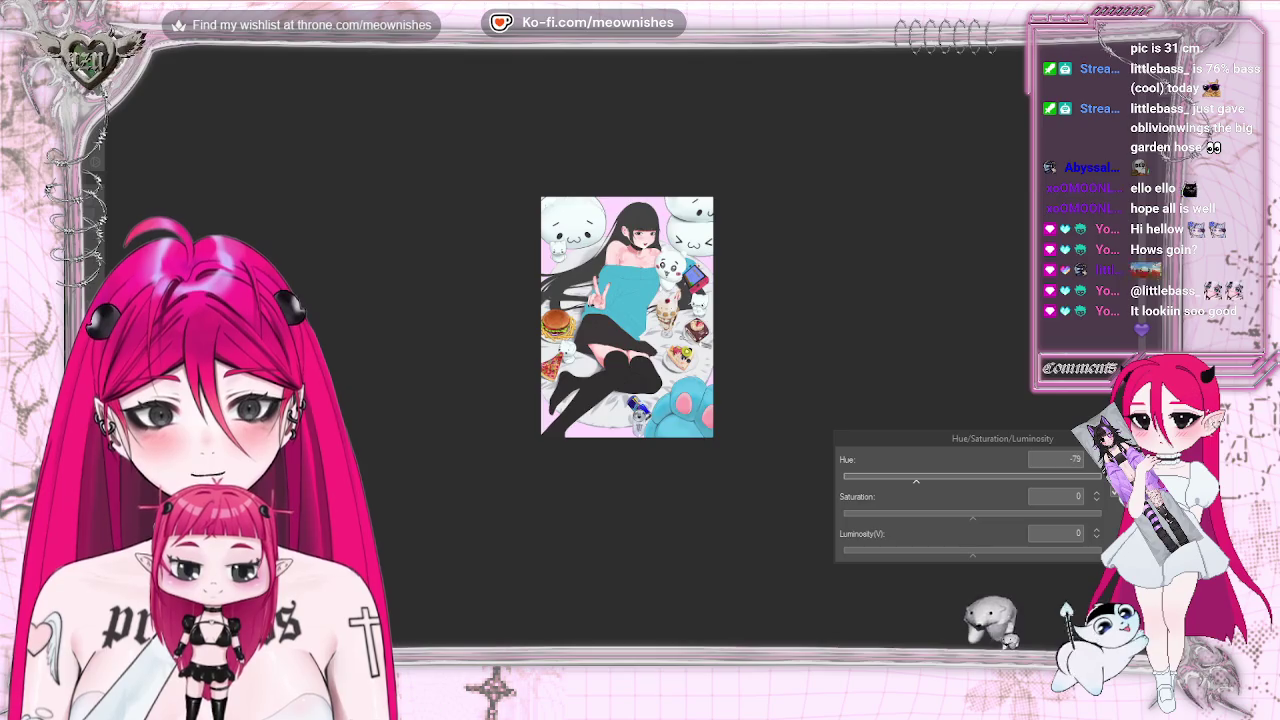
{"action": "scroll", "coordinate": [622, 348], "scroll_direction": "down", "scroll_amount": 1}
{"action": "scroll", "coordinate": [622, 348], "scroll_direction": "up", "scroll_amount": 2}
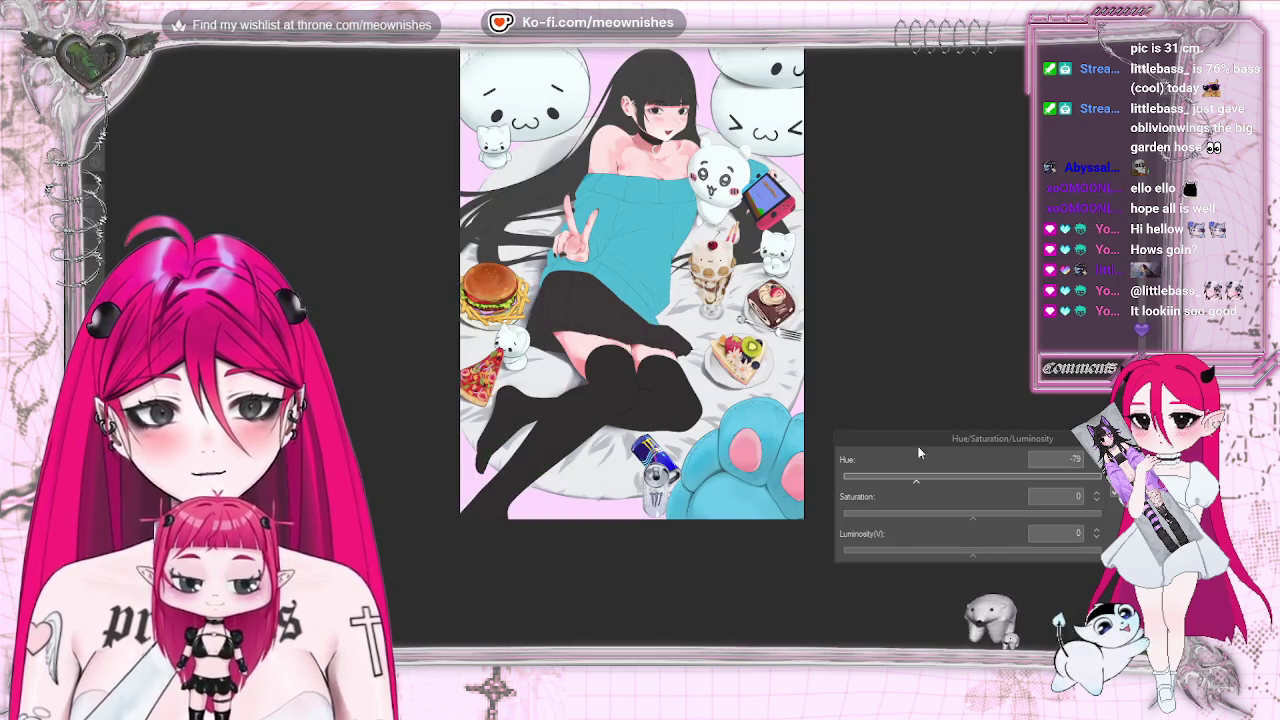
Push the hue to −145 for a lavender backdrop, check it mirrored, and apply it
{"action": "left_click_drag", "start_coordinate": [916, 480], "coordinate": [868, 482]}
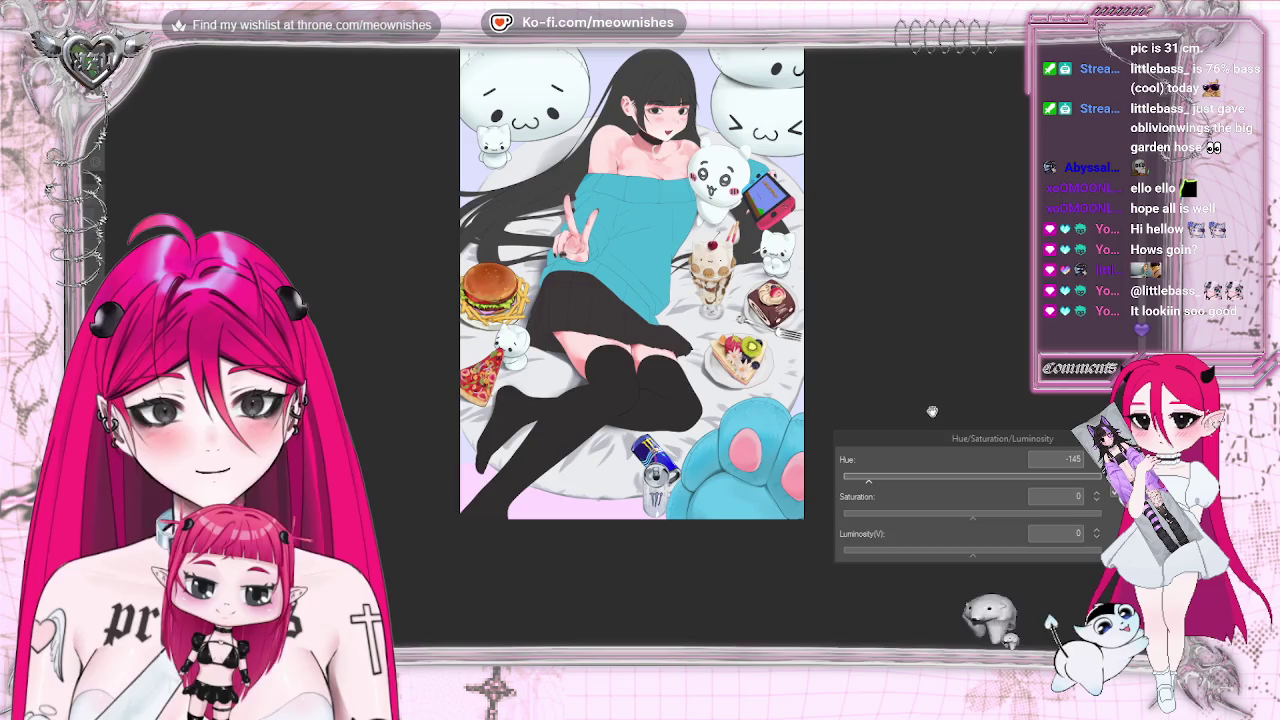
{"action": "scroll", "coordinate": [622, 346], "scroll_direction": "down", "scroll_amount": 2}
{"action": "scroll", "coordinate": [624, 354], "scroll_direction": "up", "scroll_amount": 2}
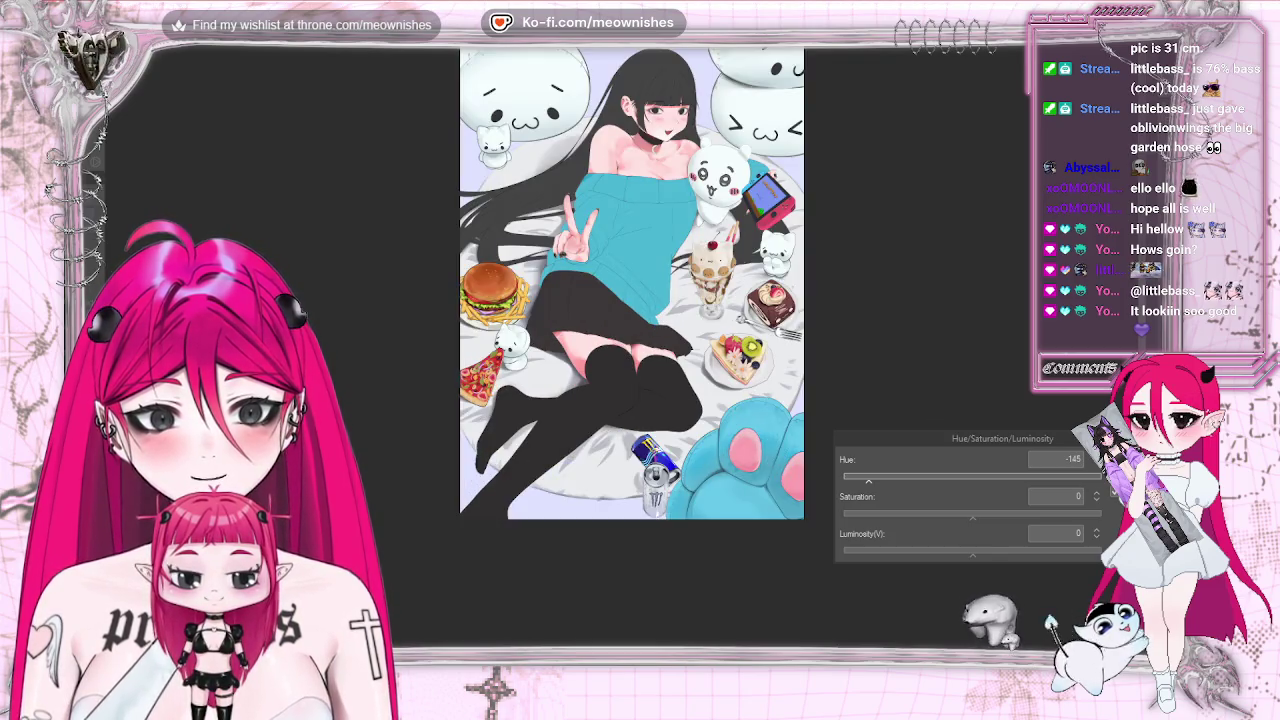
{"action": "key", "text": "h"}
{"action": "key", "text": "h"}
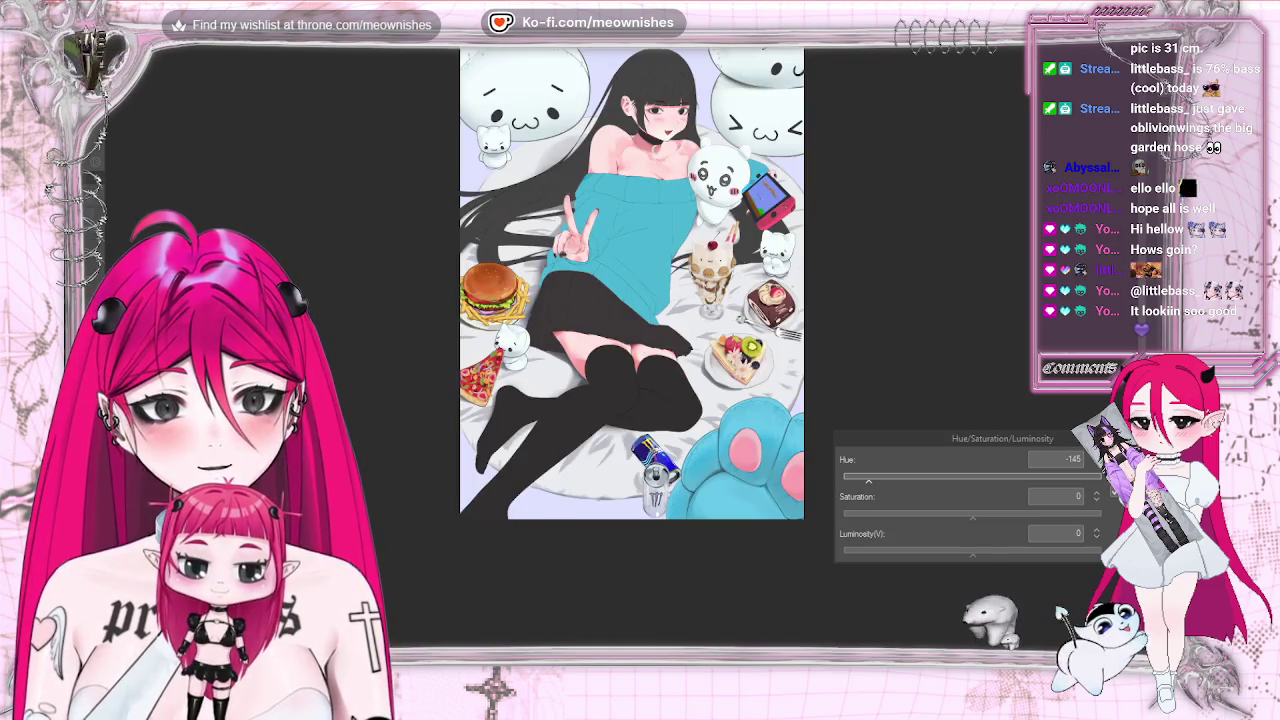
{"action": "scroll", "coordinate": [627, 317], "scroll_direction": "down", "scroll_amount": 2}
{"action": "scroll", "coordinate": [622, 356], "scroll_direction": "down", "scroll_amount": 2}
{"action": "scroll", "coordinate": [623, 356], "scroll_direction": "up", "scroll_amount": 2}
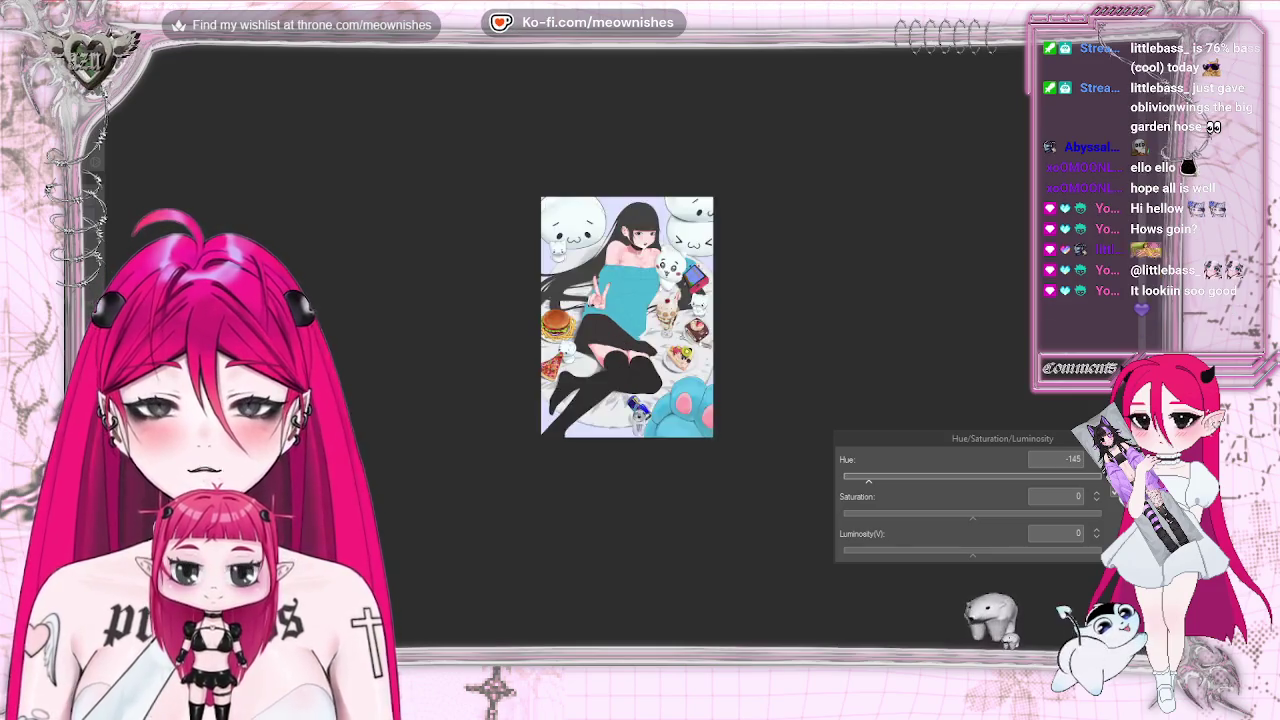
{"action": "scroll", "coordinate": [623, 356], "scroll_direction": "up", "scroll_amount": 2}
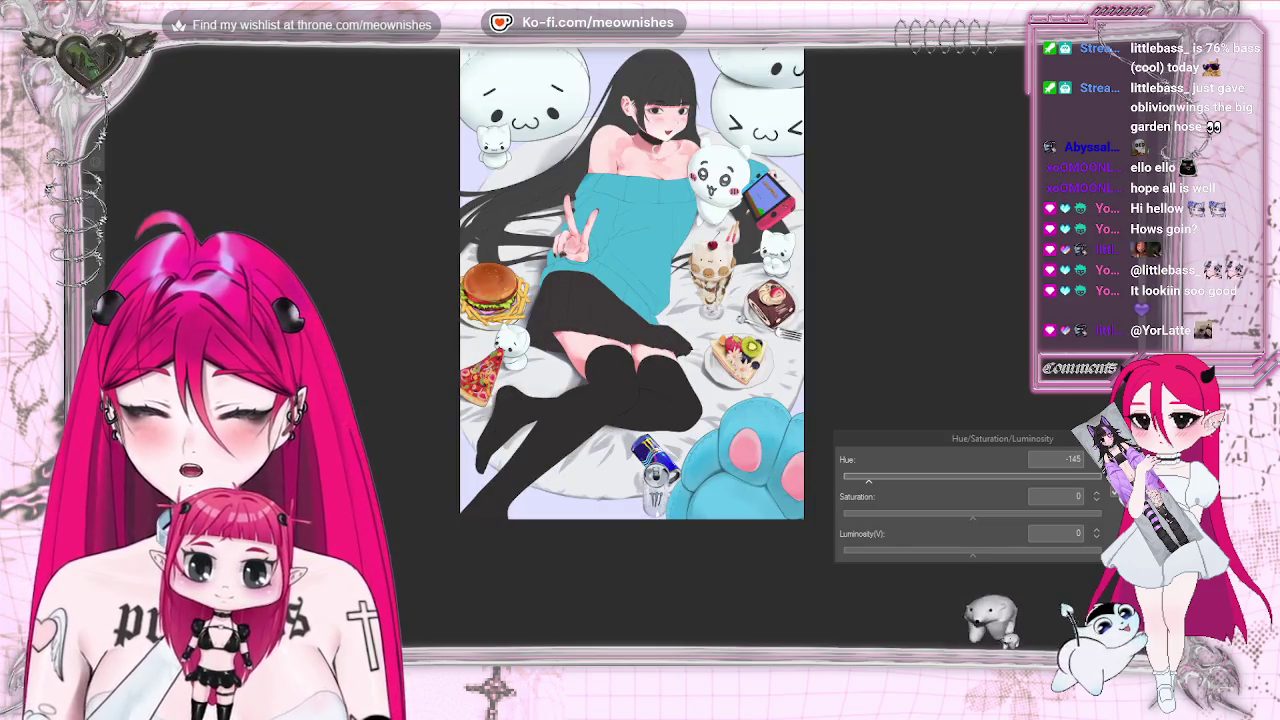
{"action": "key", "text": "Return"}
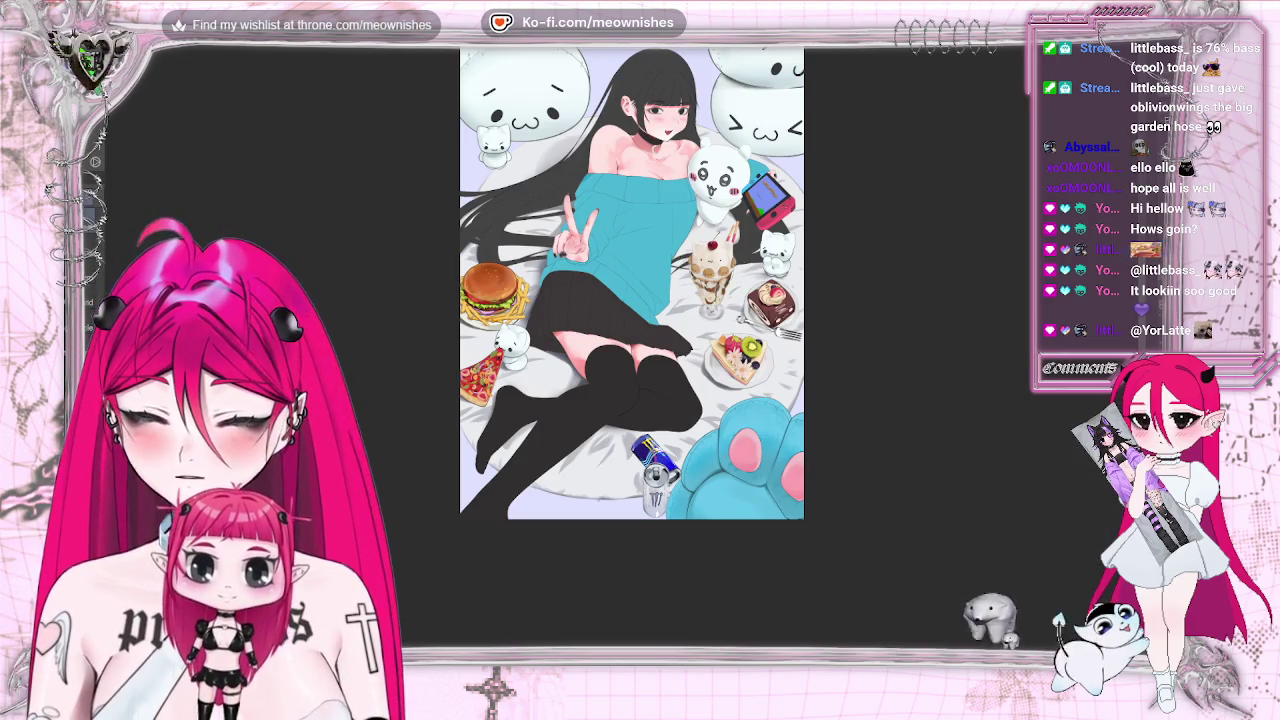
Lower the artwork's saturation slightly with another Hue/Saturation/Luminosity adjustment
{"action": "key", "text": "alt+e"}
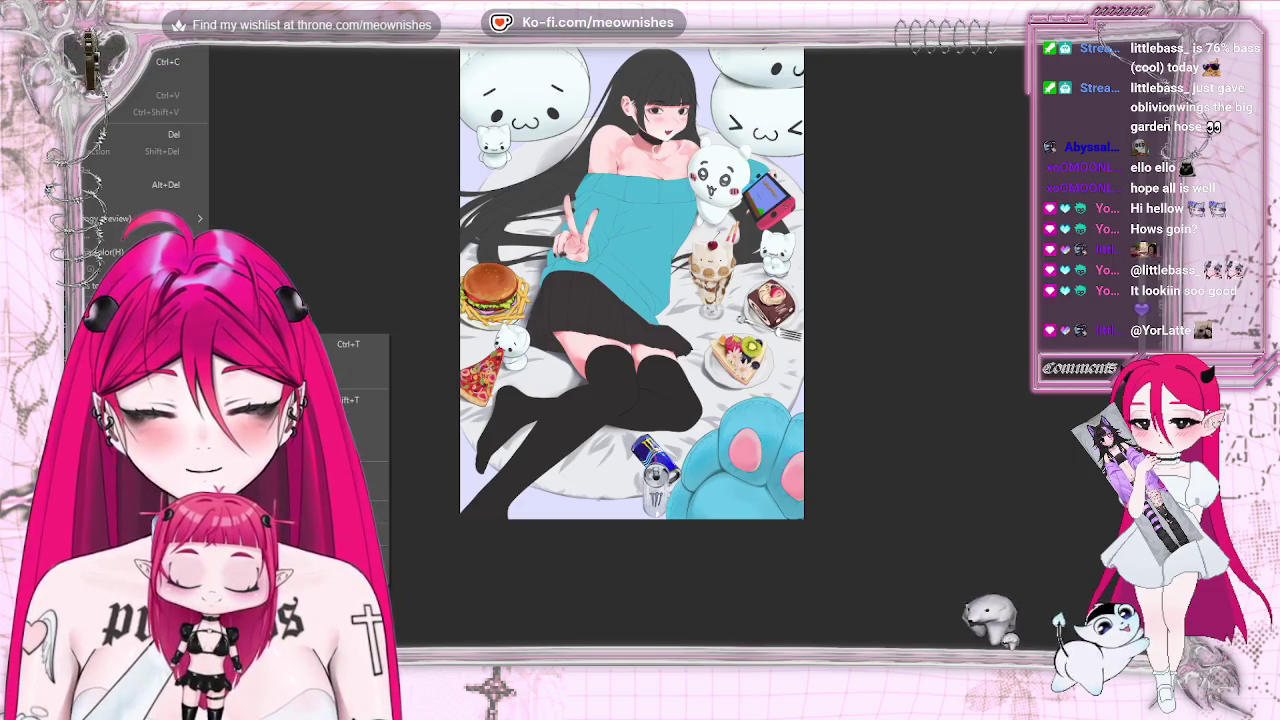
{"action": "key", "text": "ctrl+u"}
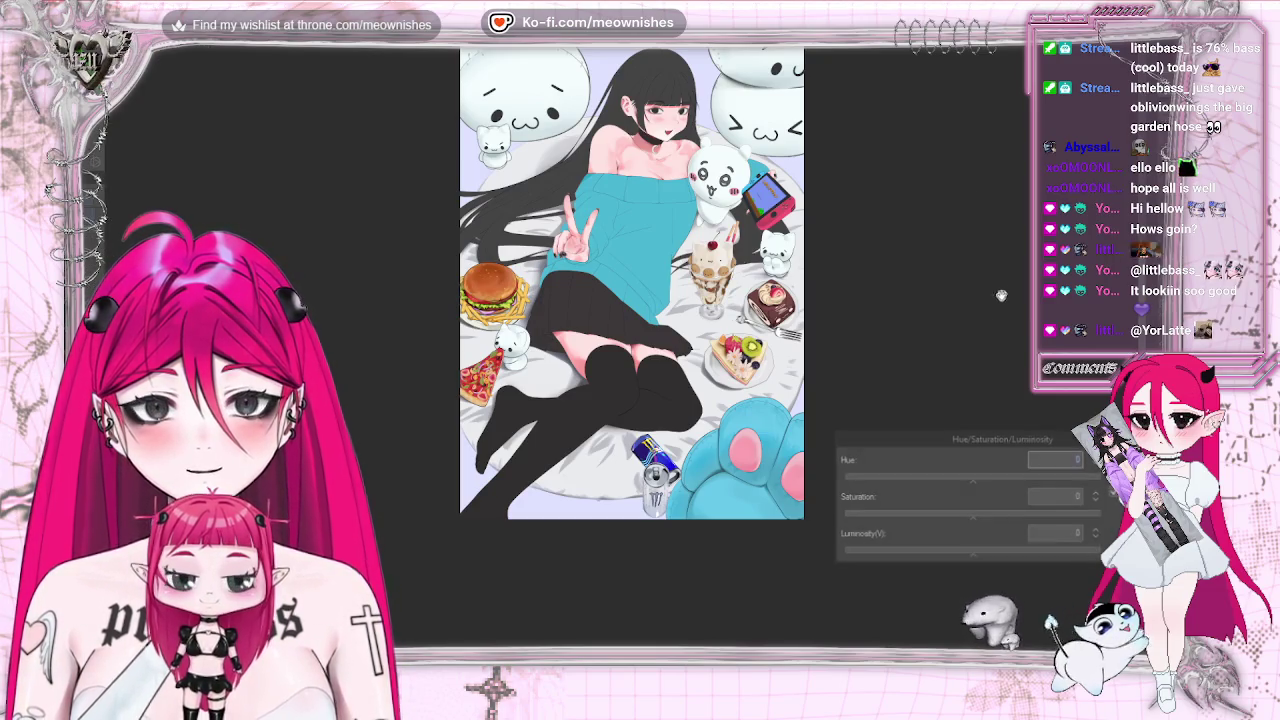
{"action": "mouse_move", "coordinate": [960, 440]}
{"action": "left_mouse_down"}
{"action": "mouse_move", "coordinate": [1018, 360]}
{"action": "mouse_move", "coordinate": [1022, 332]}
{"action": "left_mouse_up"}
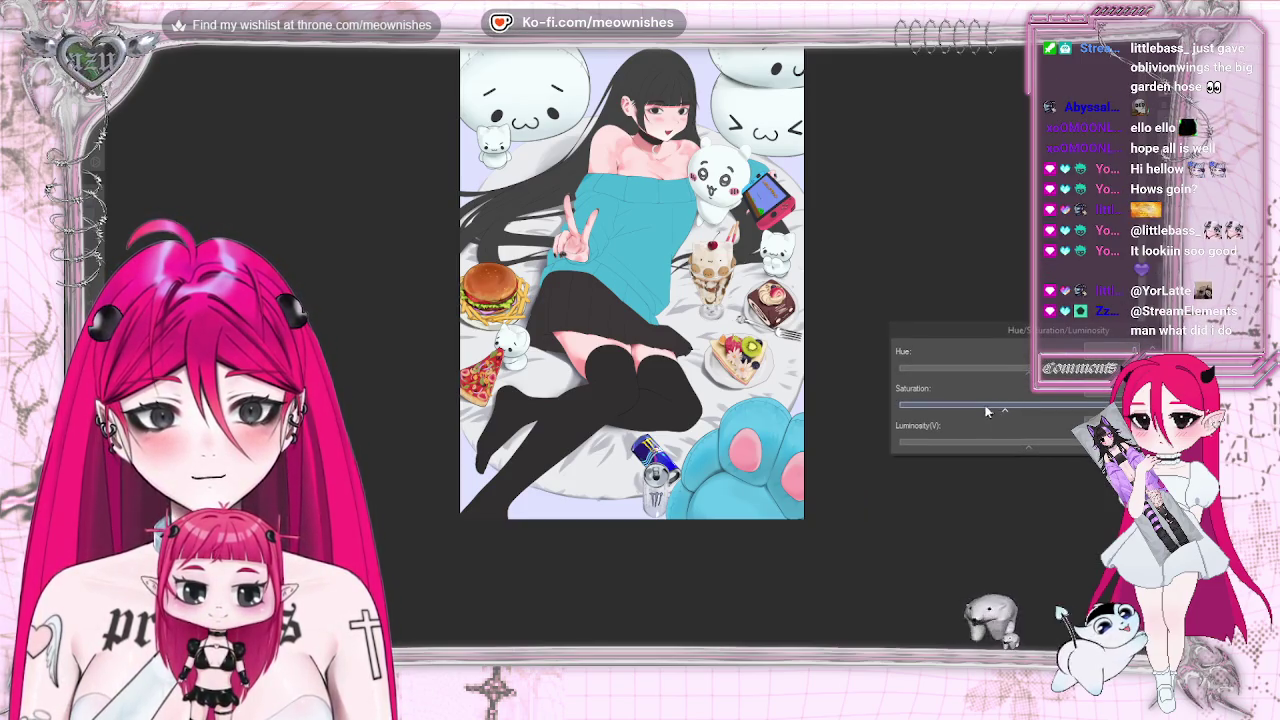
{"action": "left_click", "coordinate": [981, 409]}
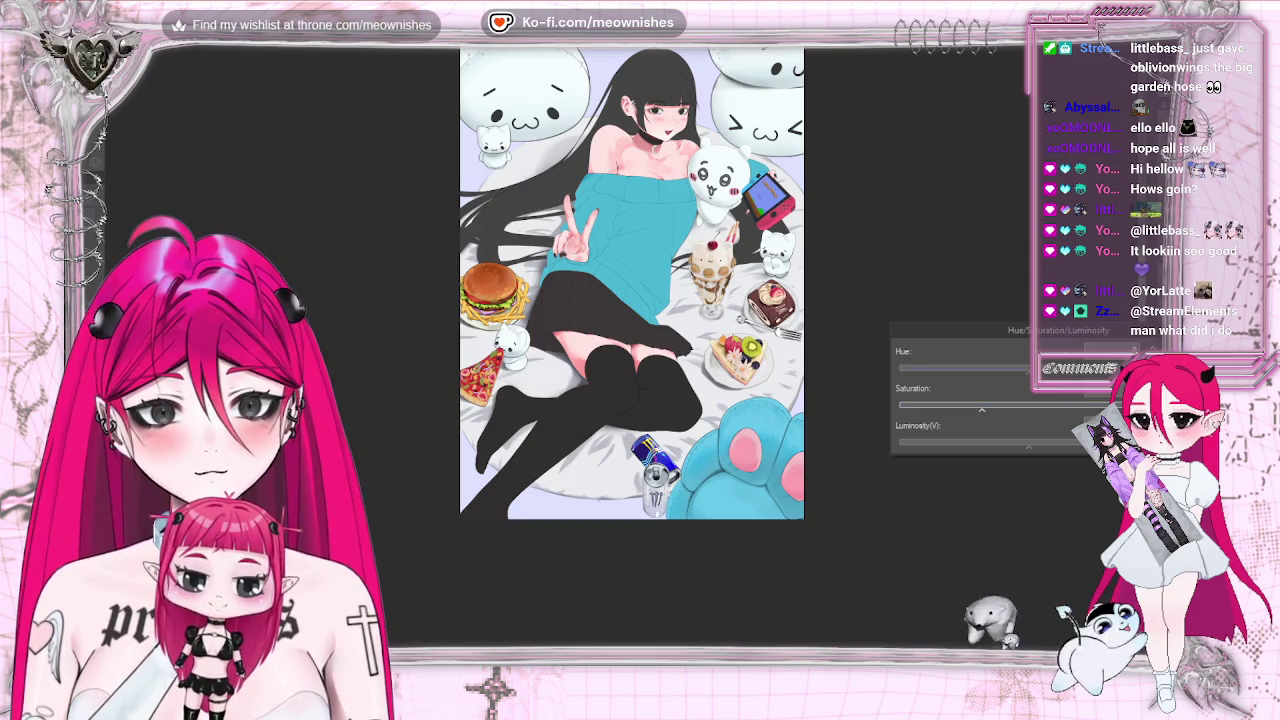
{"action": "key", "text": "Return"}
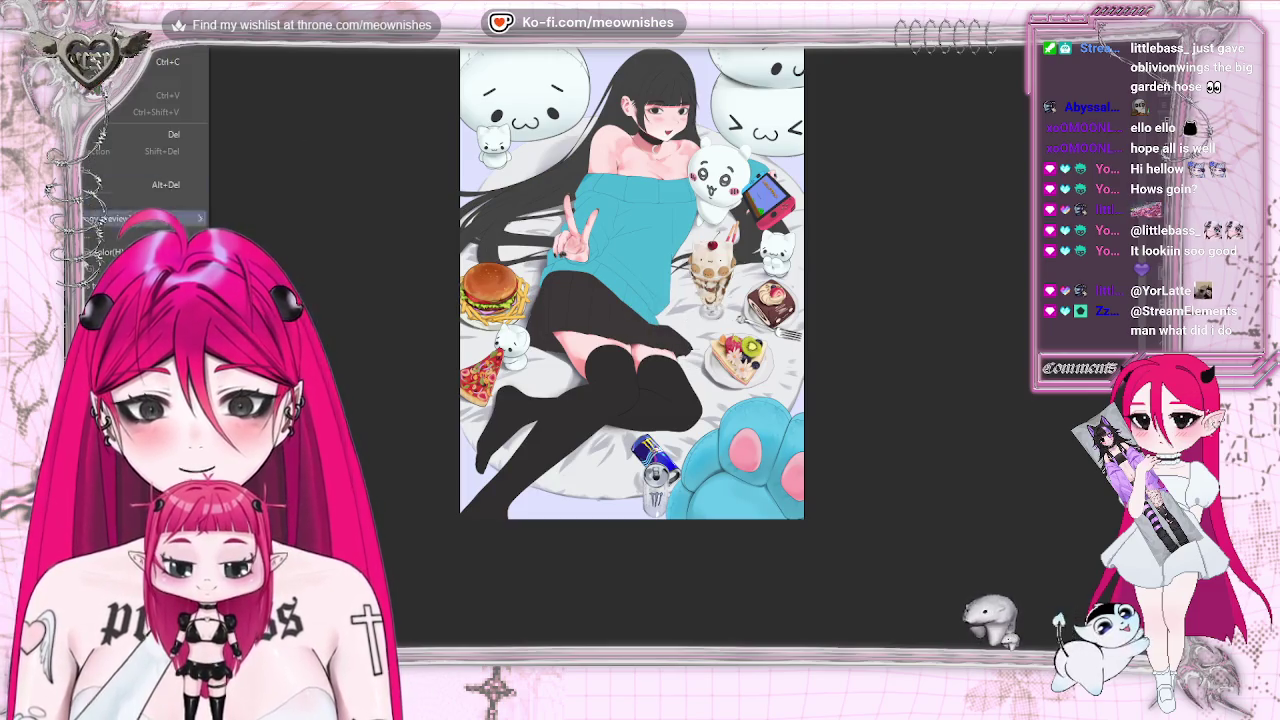
Adjust hue, saturation and luminosity again to tint the bedsheet cream
{"action": "key", "text": "ctrl+u"}
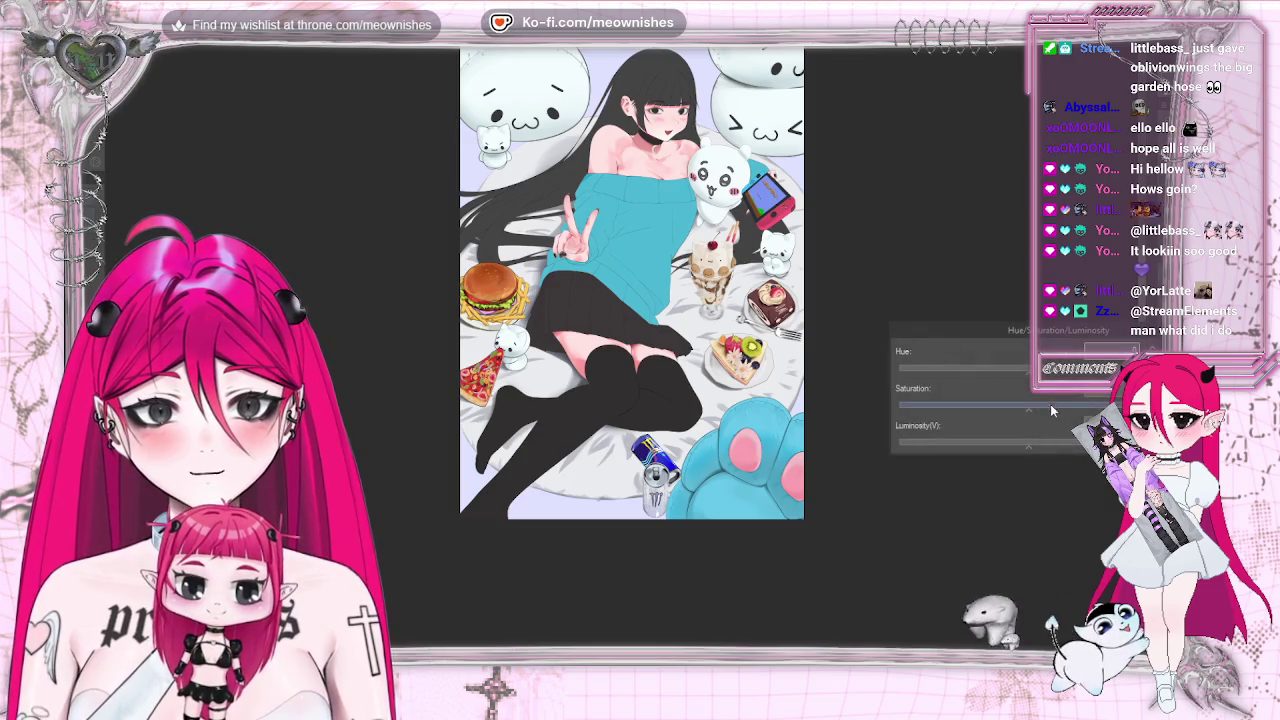
{"action": "left_click", "coordinate": [1051, 410]}
{"action": "left_click", "coordinate": [1025, 443]}
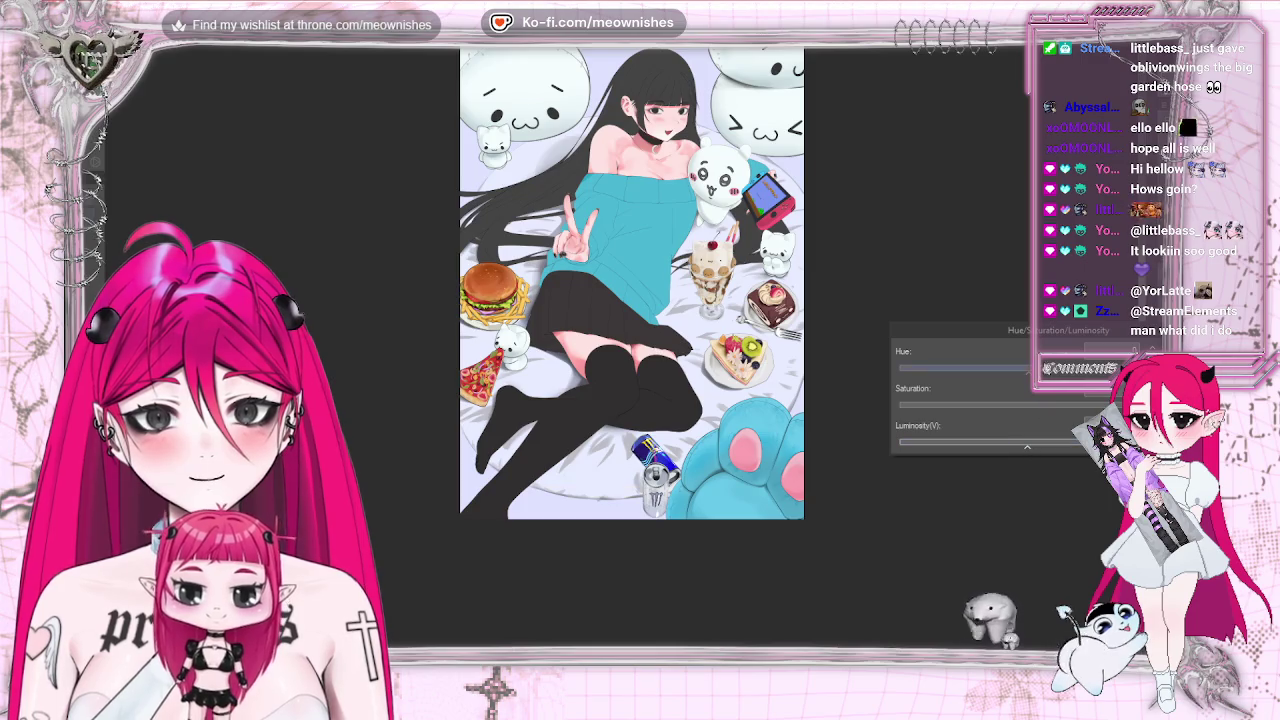
{"action": "left_click_drag", "start_coordinate": [987, 370], "coordinate": [912, 371]}
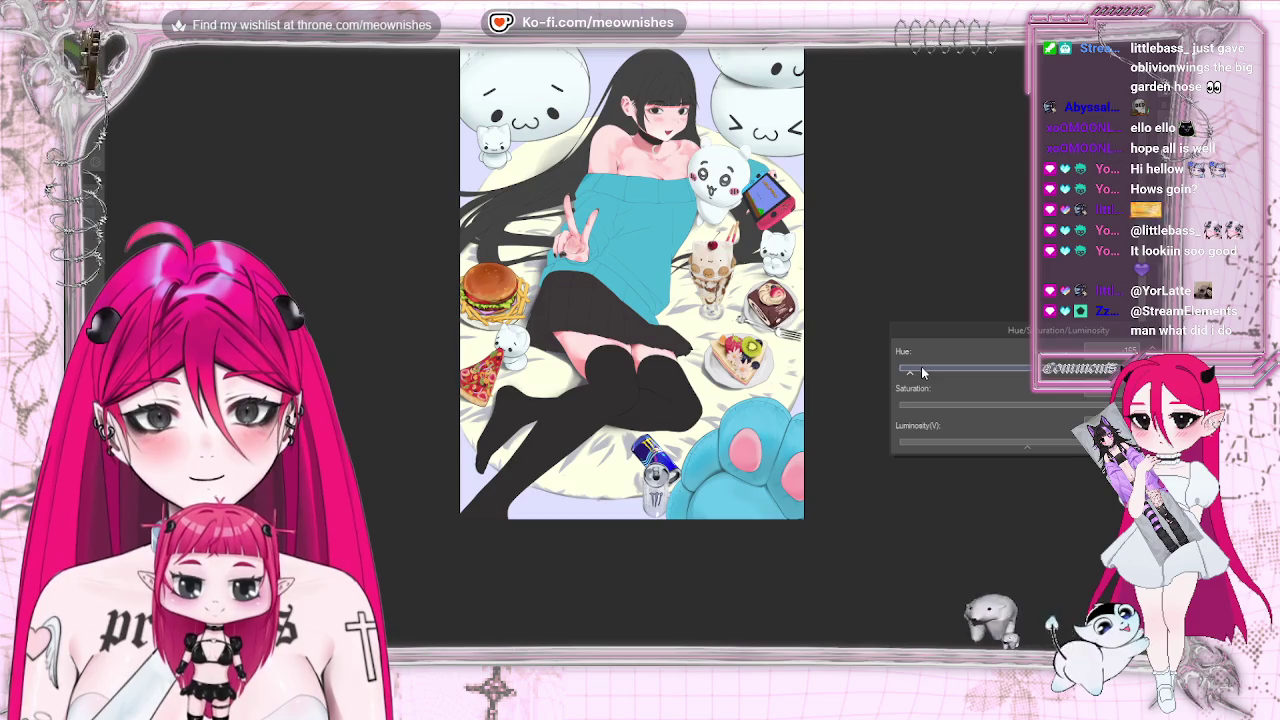
{"action": "left_click", "coordinate": [1068, 412]}
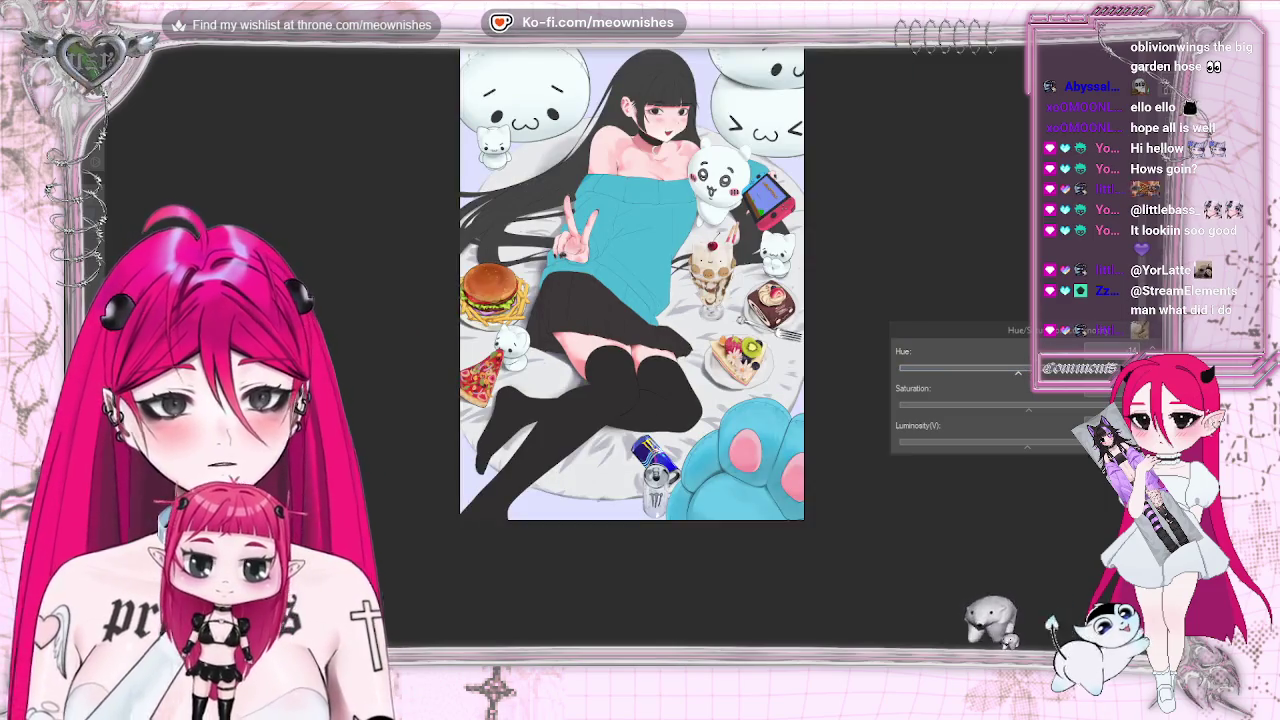
Toggle the mirrored view on and off and scroll-zoom around the illustration
{"action": "key", "text": "h"}
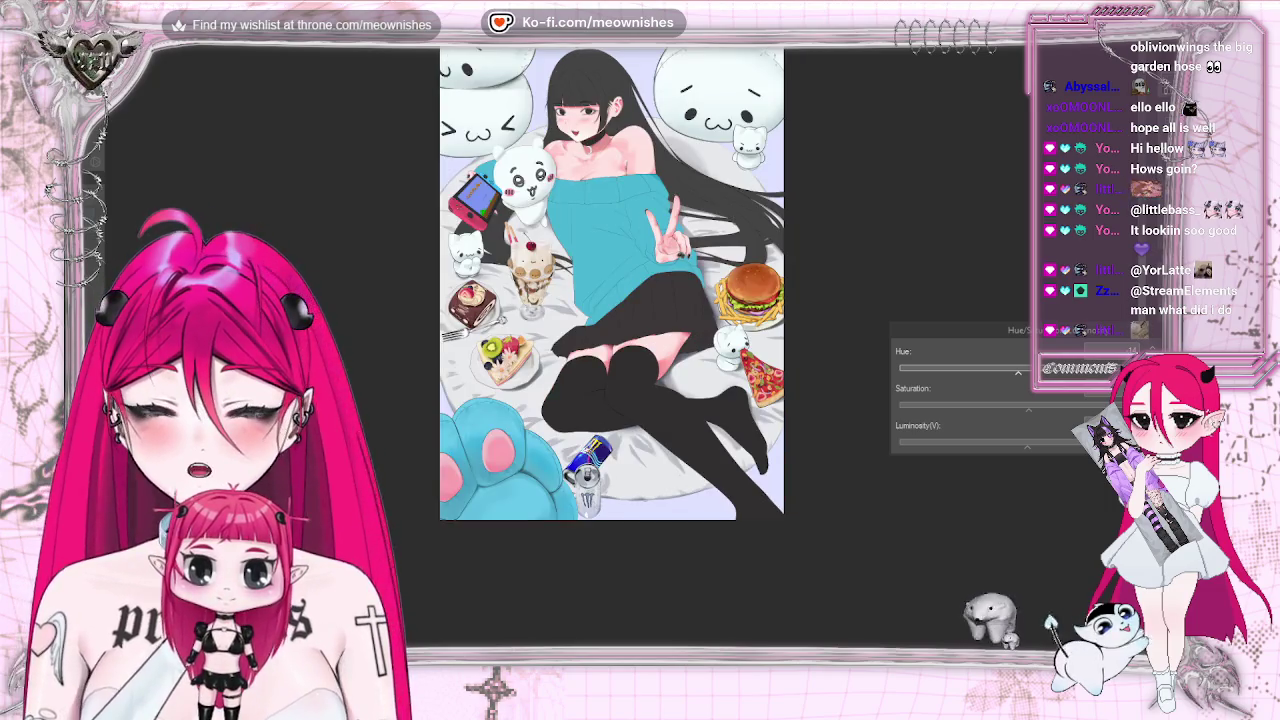
{"action": "key", "text": "h"}
{"action": "scroll", "coordinate": [630, 300], "scroll_direction": "down", "scroll_amount": 3}
{"action": "scroll", "coordinate": [625, 320], "scroll_direction": "down", "scroll_amount": 3}
{"action": "scroll", "coordinate": [625, 335], "scroll_direction": "down", "scroll_amount": 1}
{"action": "scroll", "coordinate": [625, 337], "scroll_direction": "up", "scroll_amount": 2}
{"action": "scroll", "coordinate": [623, 356], "scroll_direction": "up", "scroll_amount": 4}
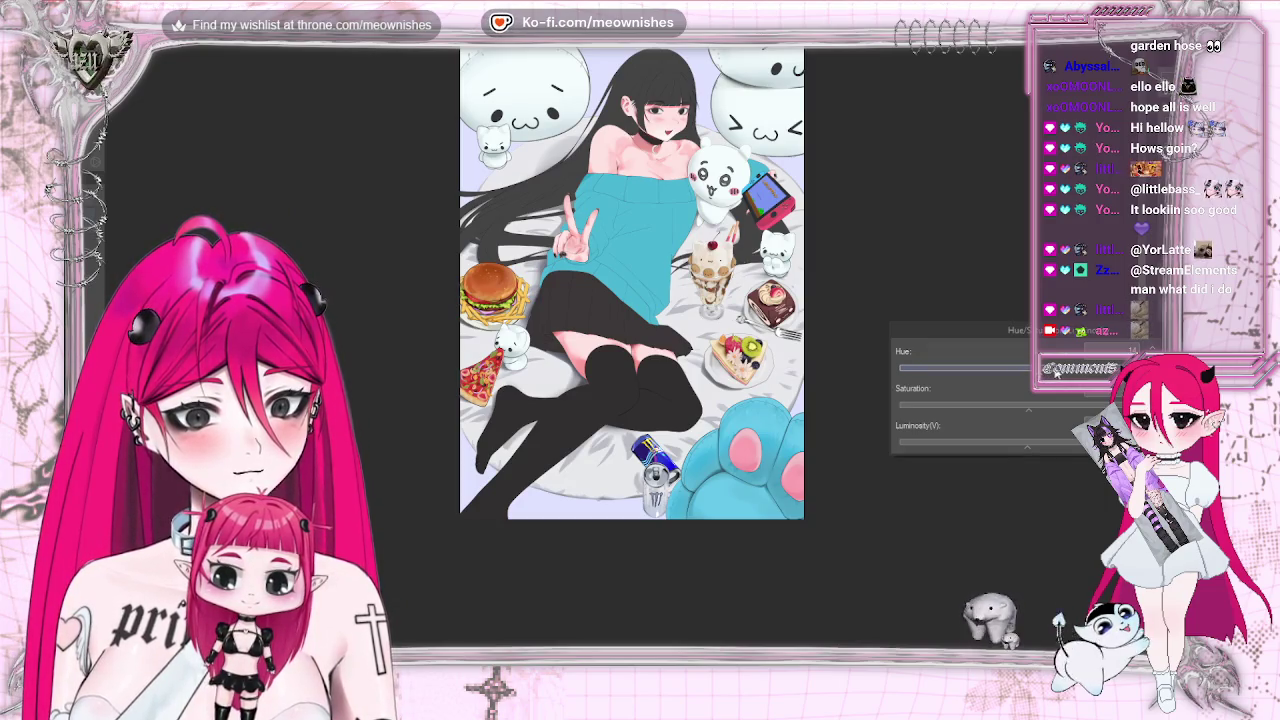
Review the illustration at thumbnail and full sizes, mirrored and normal, then show the Edit menu
{"action": "key", "text": "ctrl+minus"}
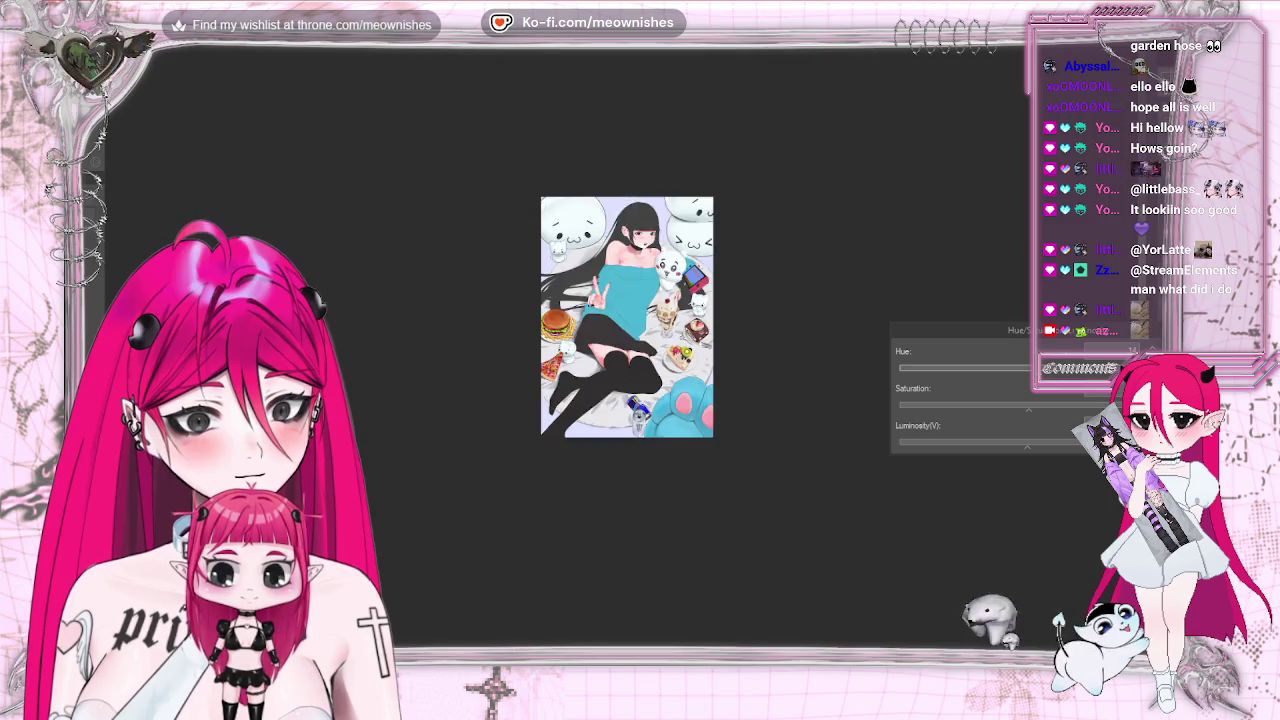
{"action": "key", "text": "ctrl+minus"}
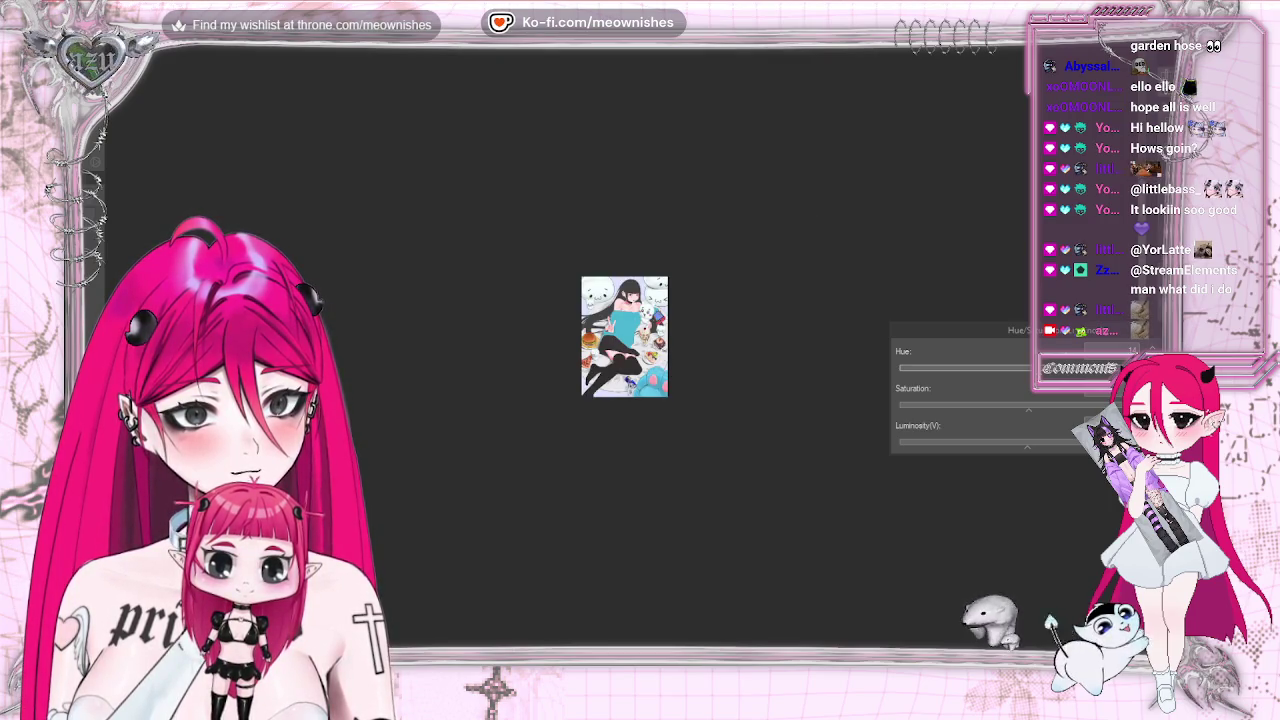
{"action": "key", "text": "ctrl+plus"}
{"action": "key", "text": "ctrl+plus"}
{"action": "key", "text": "h"}
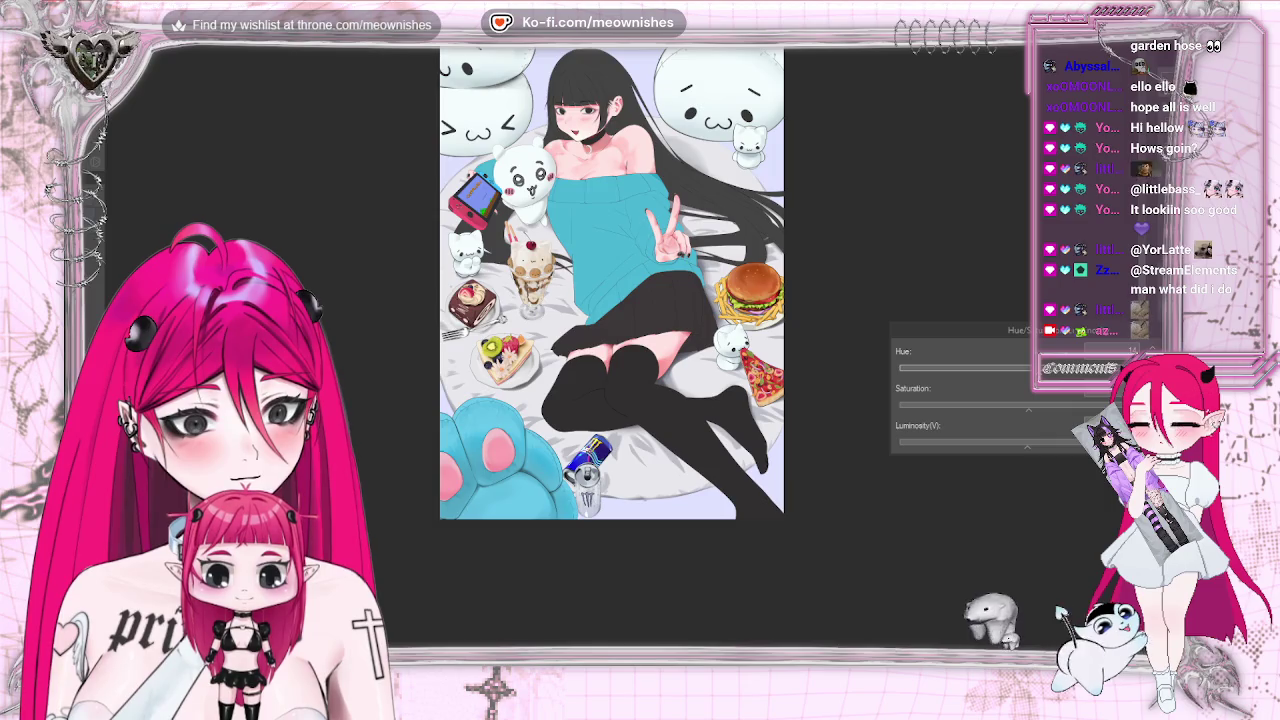
{"action": "key", "text": "h"}
{"action": "key", "text": "ctrl+minus"}
{"action": "key", "text": "ctrl+minus"}
{"action": "key", "text": "ctrl+plus"}
{"action": "key", "text": "ctrl+plus"}
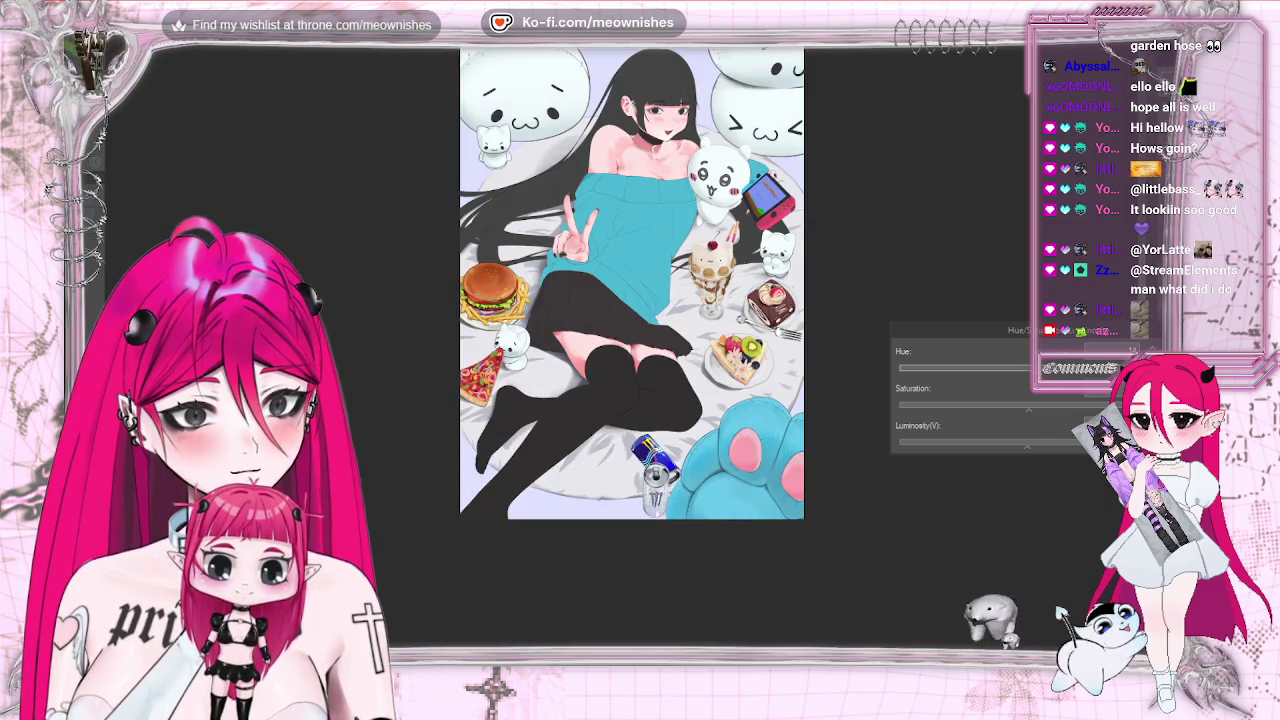
{"action": "key", "text": "ctrl+plus"}
{"action": "key", "text": "ctrl+minus"}
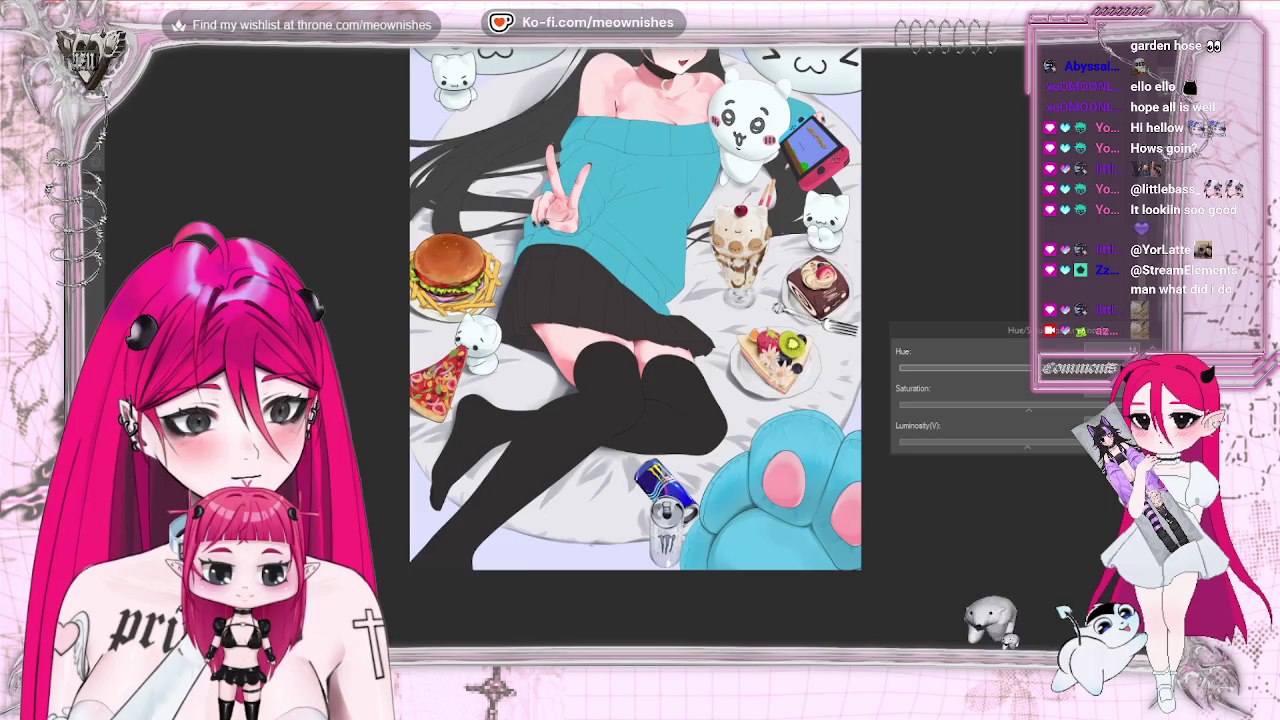
{"action": "key", "text": "ctrl+minus"}
{"action": "key", "text": "ctrl+plus"}
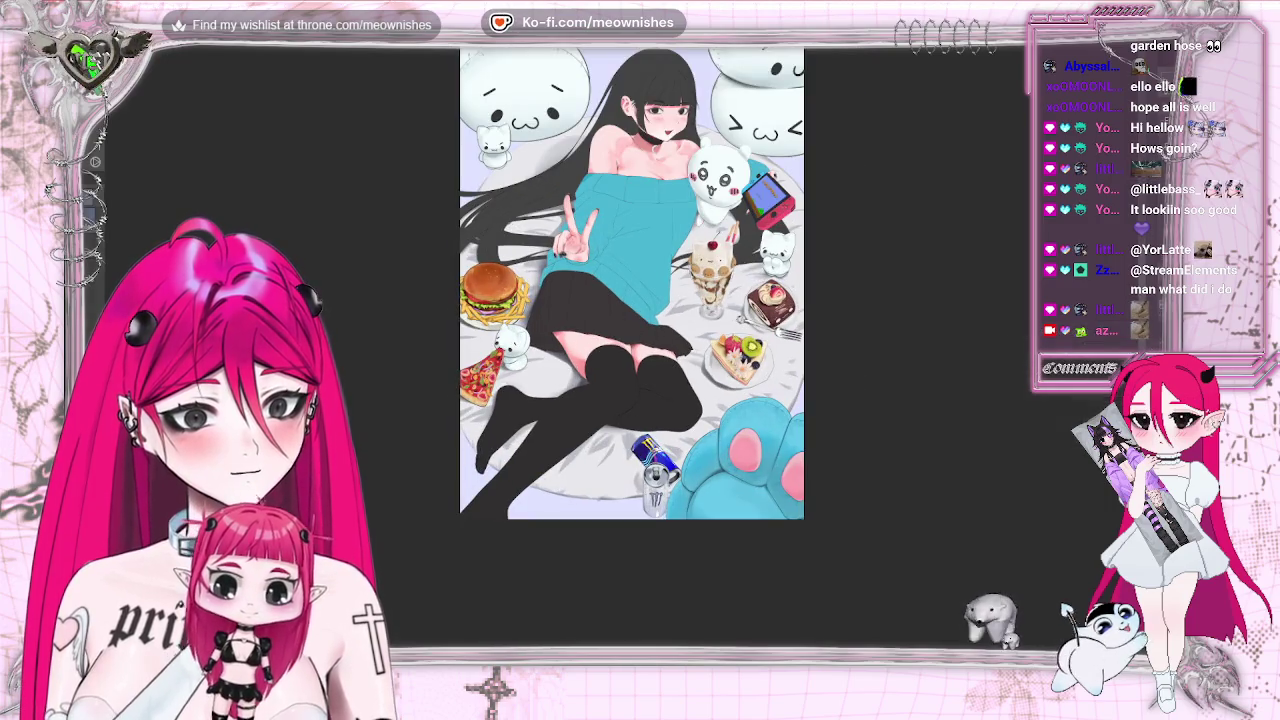
{"action": "key", "text": "alt+e"}
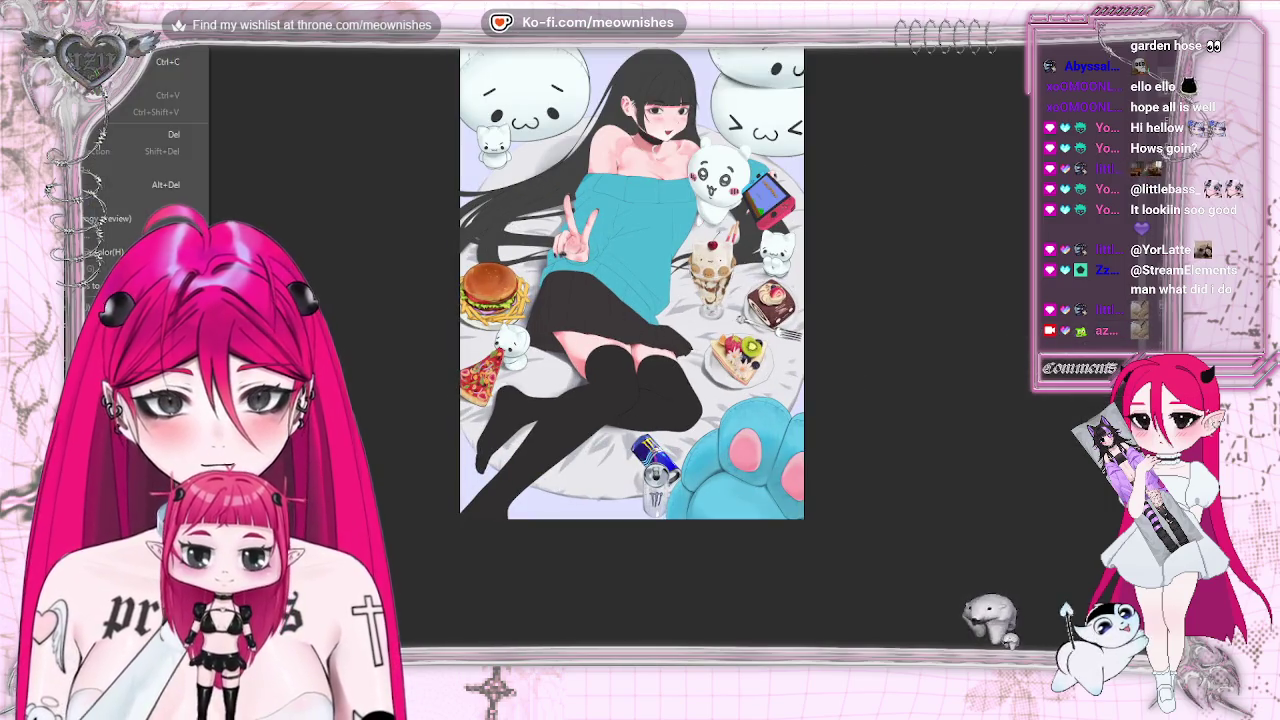
Use Hue/Saturation/Luminosity to shift the lavender background's hue to pale pink
{"action": "left_click", "coordinate": [380, 345]}
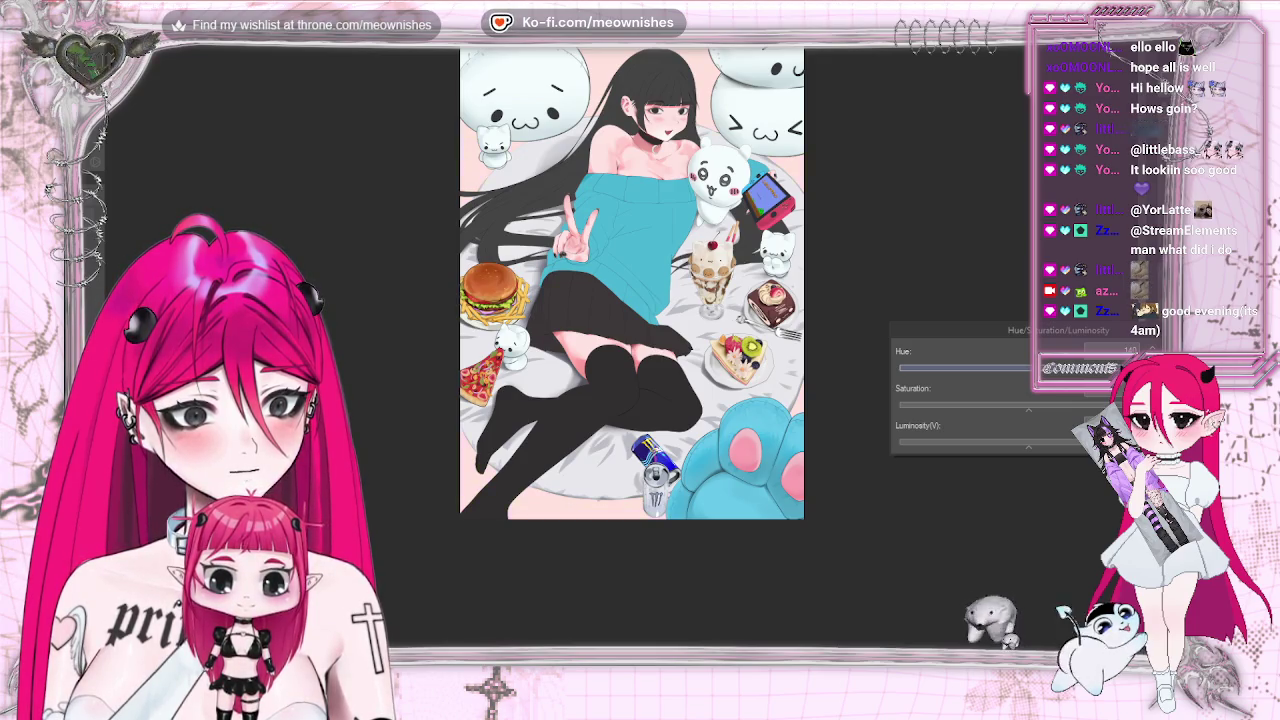
{"action": "scroll", "coordinate": [631, 283], "scroll_direction": "down", "scroll_amount": 4}
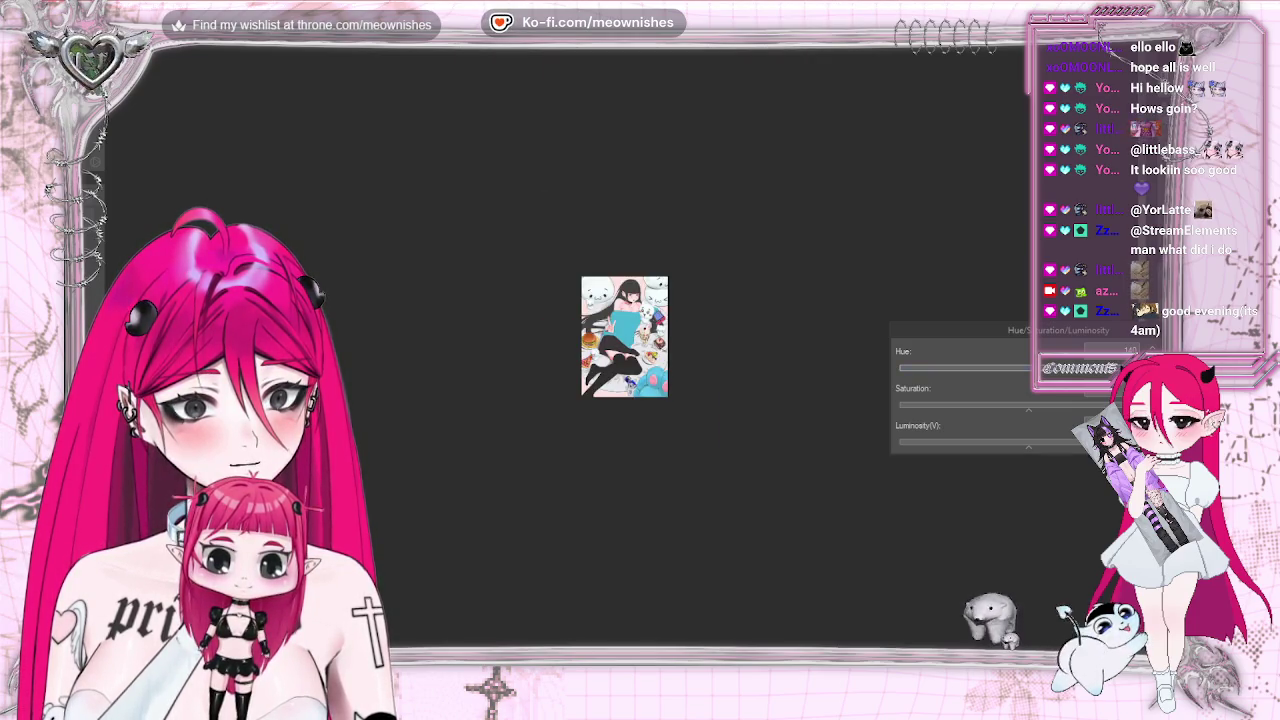
{"action": "scroll", "coordinate": [631, 283], "scroll_direction": "up", "scroll_amount": 2}
{"action": "scroll", "coordinate": [631, 283], "scroll_direction": "up", "scroll_amount": 2}
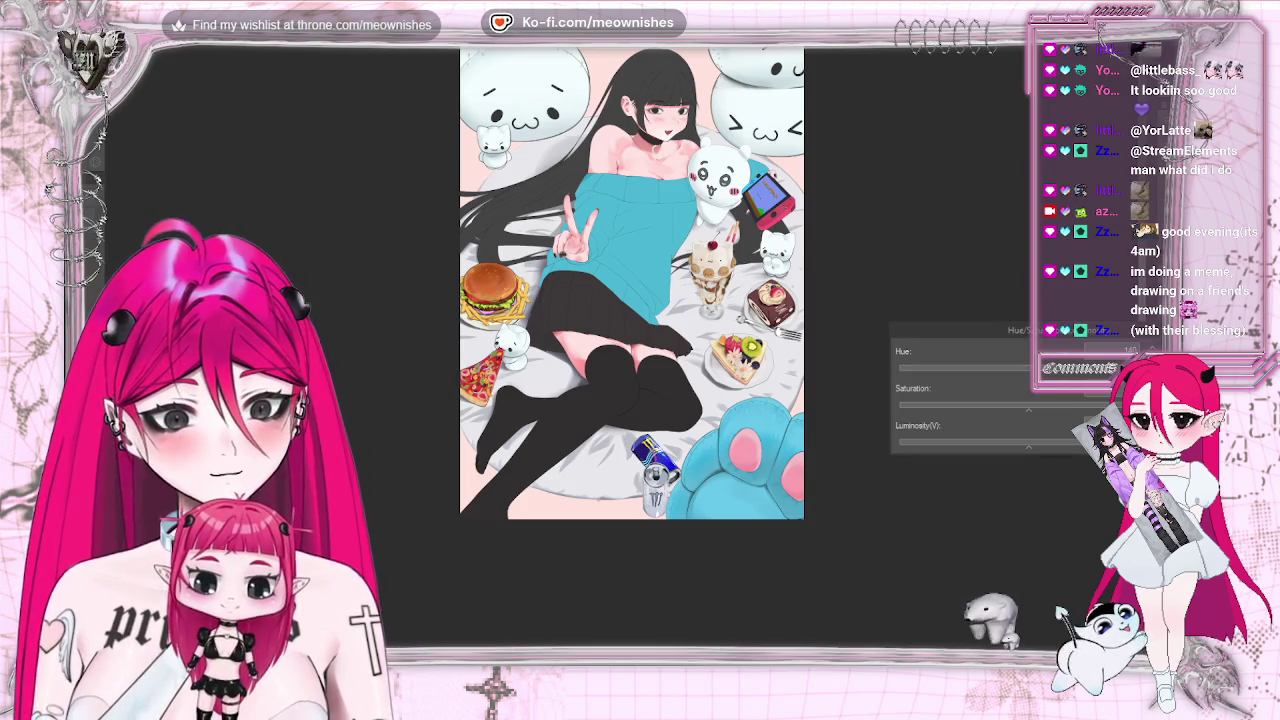
Apply the pale pink hue adjustment, then zoom from the whole canvas to the illustration's centre
{"action": "key", "text": "Return"}
{"action": "key", "text": "ctrl+minus"}
{"action": "key", "text": "ctrl+minus"}
{"action": "key", "text": "ctrl+minus"}
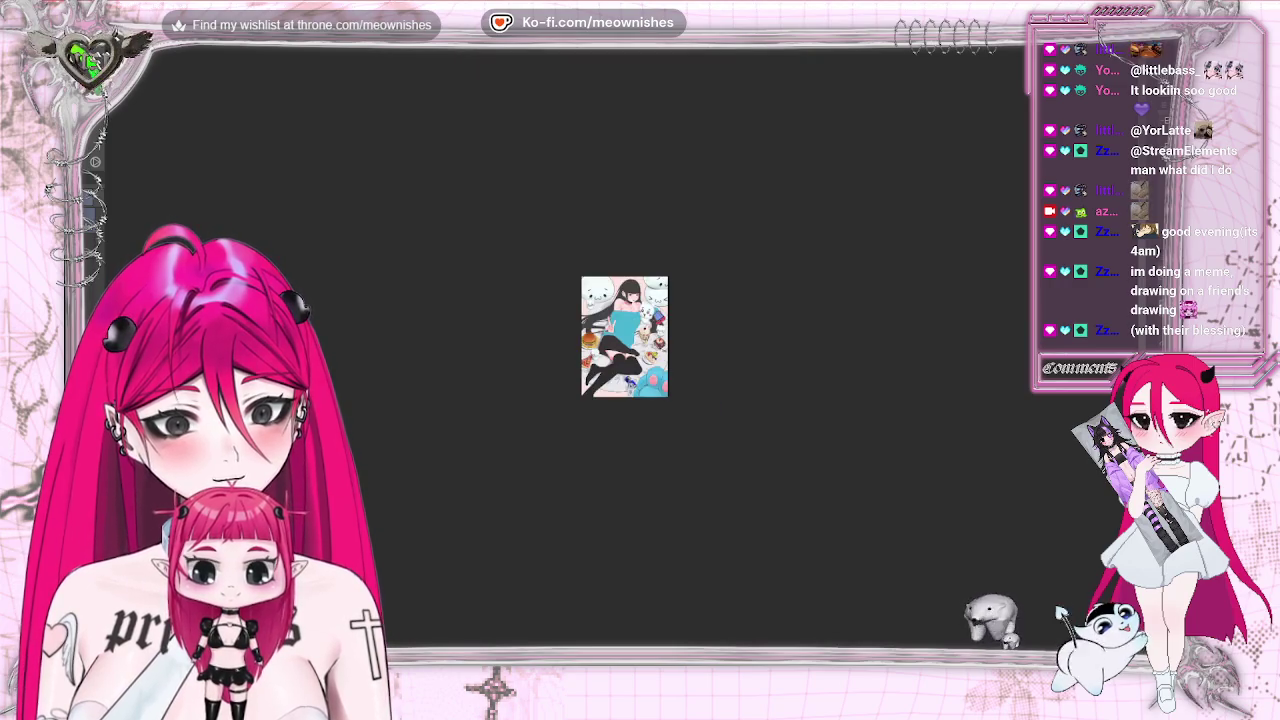
{"action": "key", "text": "ctrl+0"}
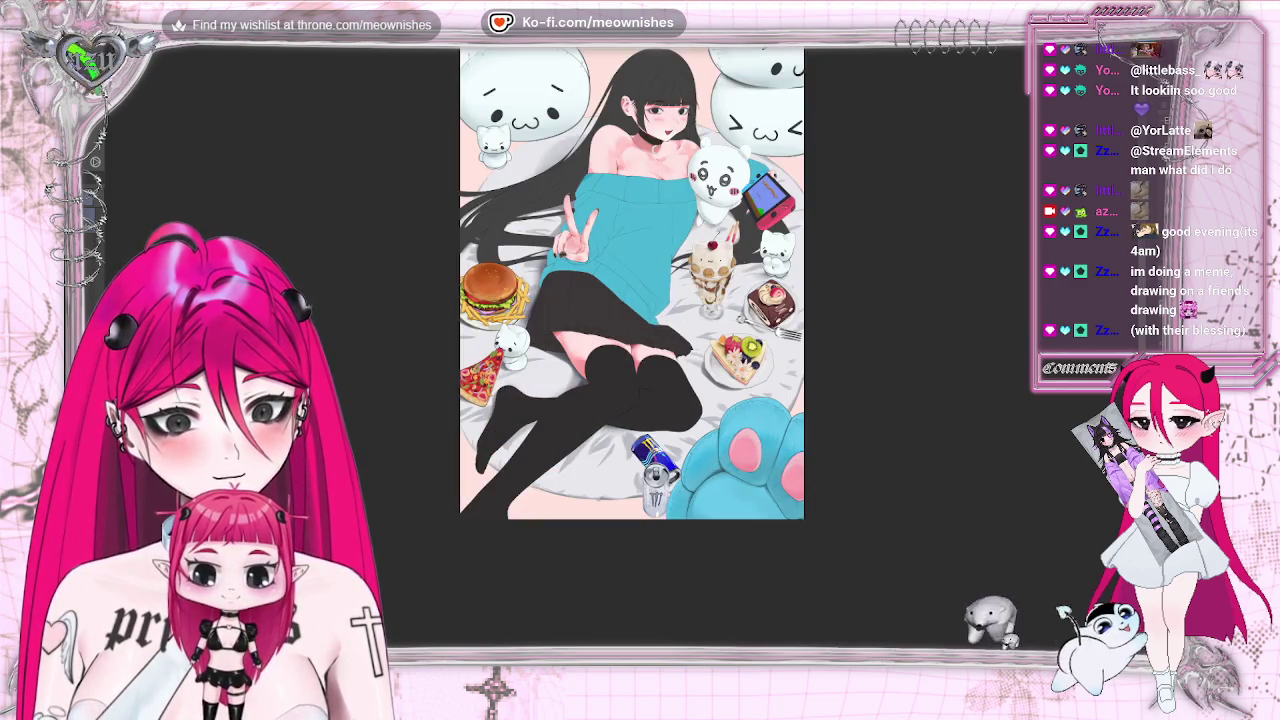
{"action": "key", "text": "ctrl+plus"}
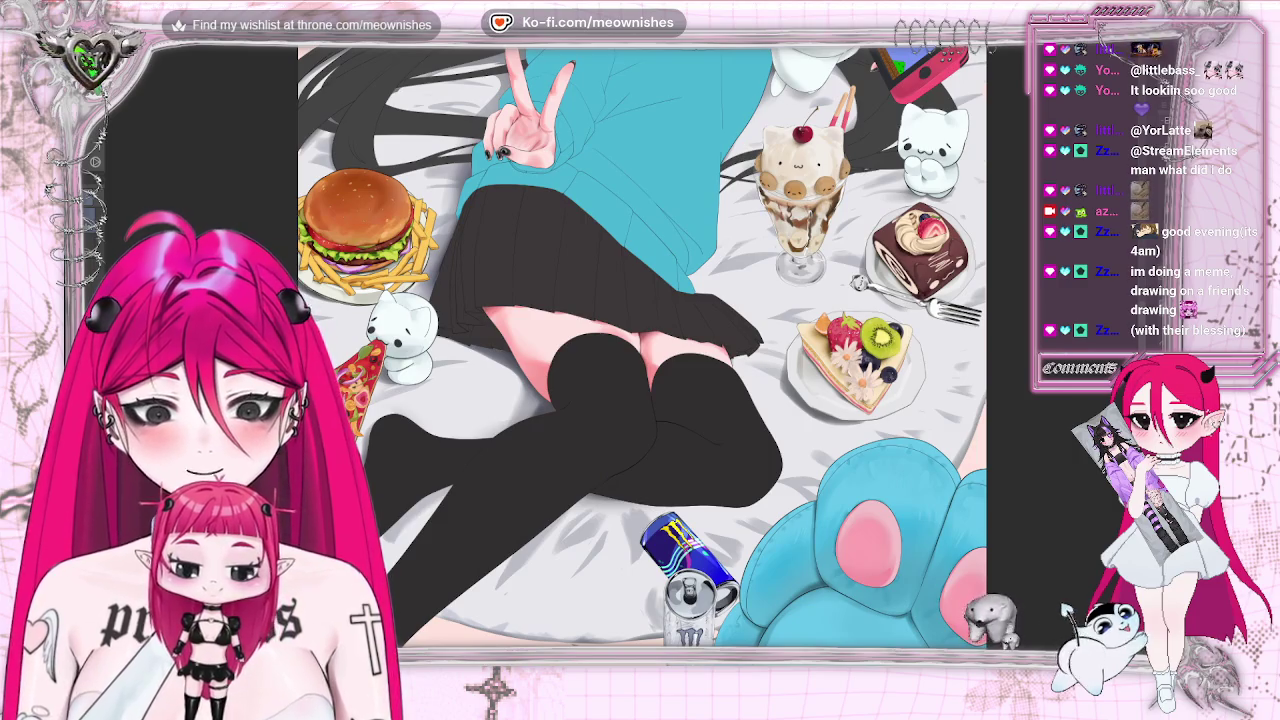
{"action": "scroll", "coordinate": [640, 345], "scroll_direction": "up", "scroll_amount": 3}
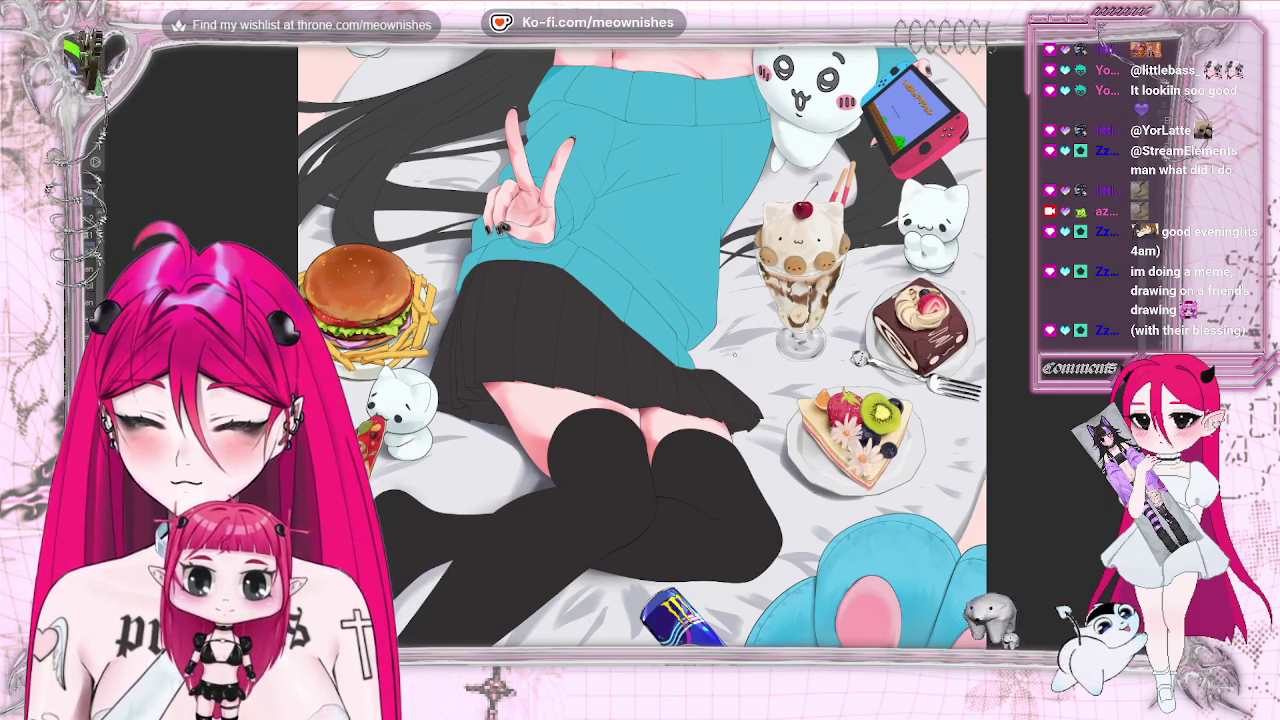
{"action": "scroll", "coordinate": [872, 290], "scroll_direction": "down", "scroll_amount": 3}
{"action": "scroll", "coordinate": [872, 290], "scroll_direction": "down", "scroll_amount": 2}
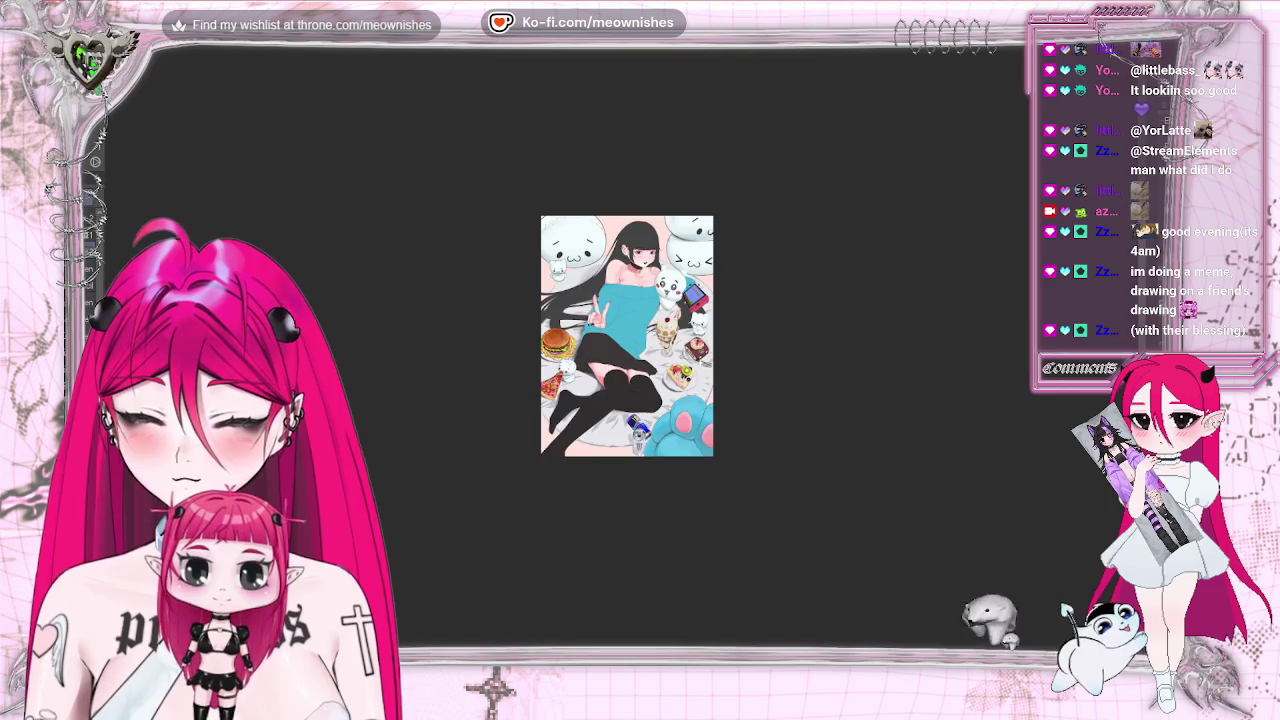
{"action": "scroll", "coordinate": [872, 290], "scroll_direction": "up", "scroll_amount": 8}
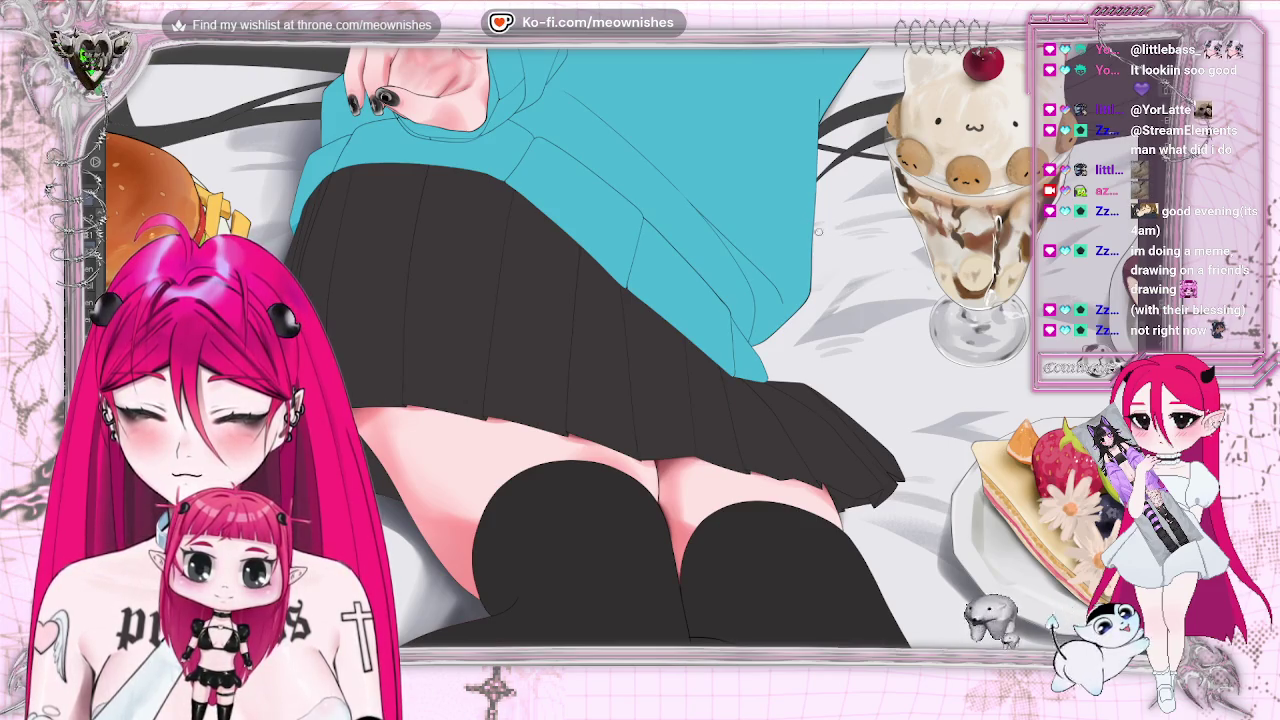
Toggle between the full artwork and a close-up of the skirt and thighs
{"action": "key", "text": "ctrl+minus"}
{"action": "key", "text": "ctrl+0"}
{"action": "key", "text": "ctrl+plus"}
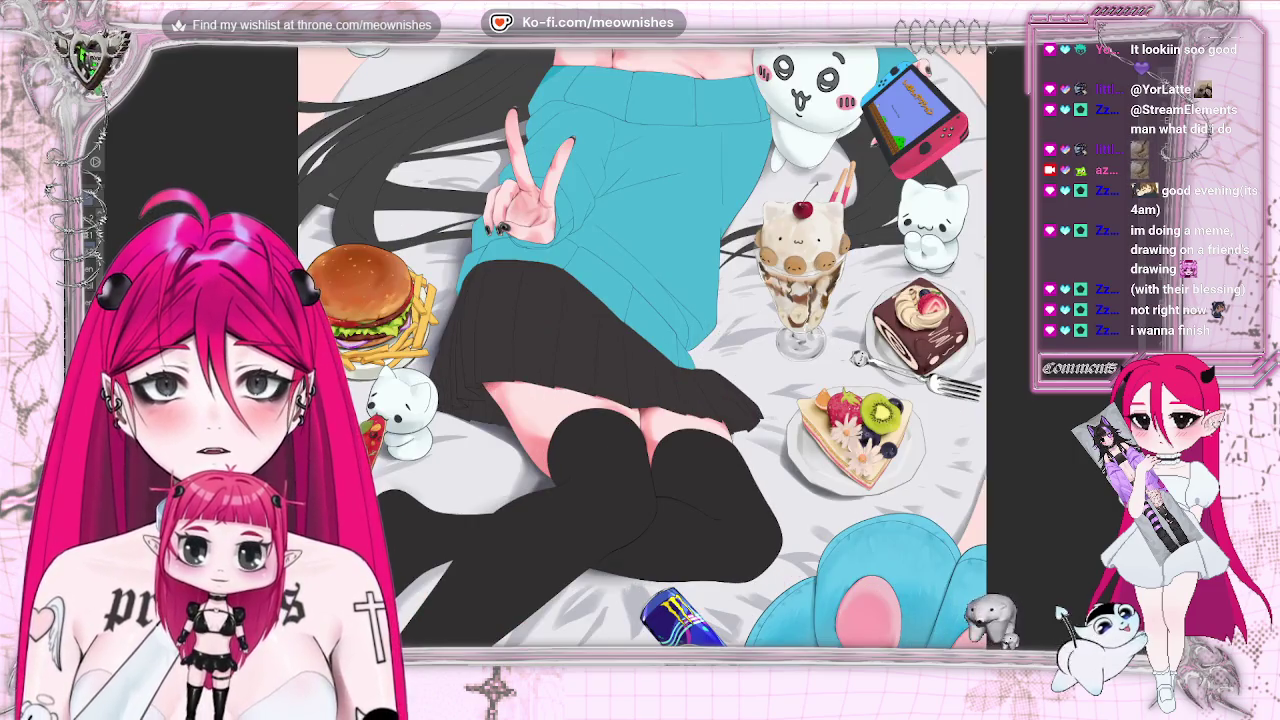
{"action": "key", "text": "ctrl+plus"}
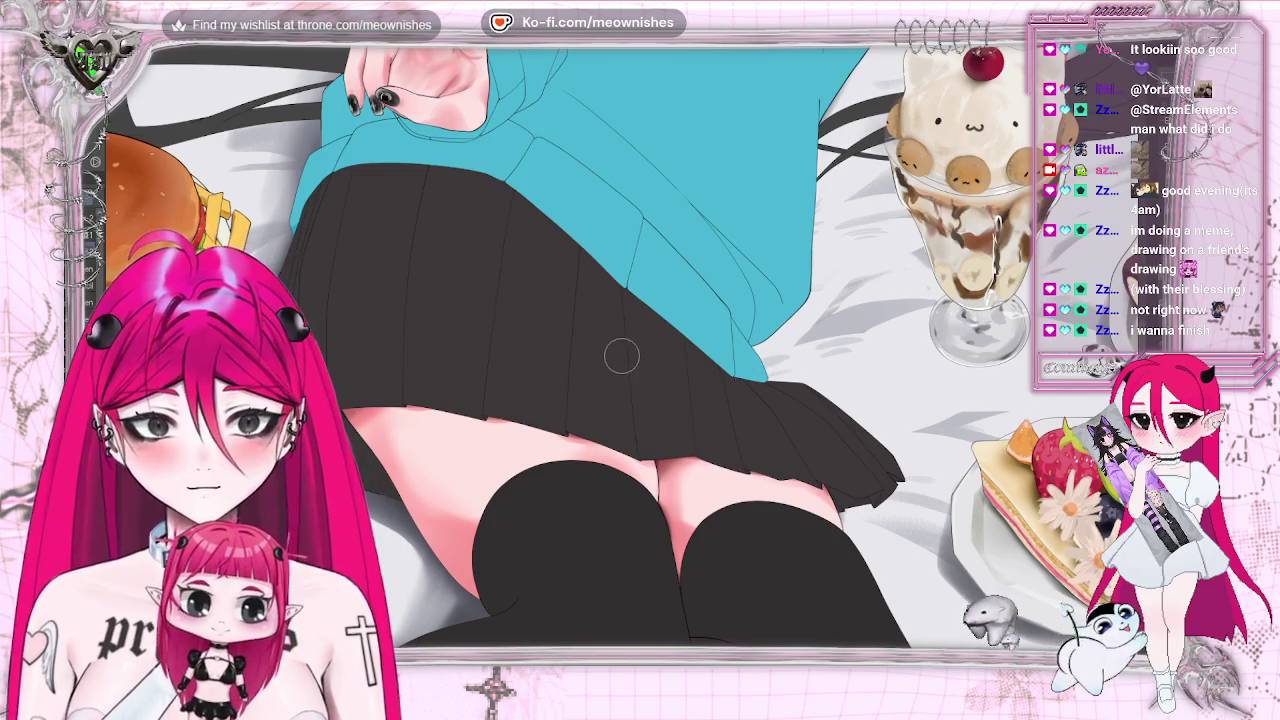
{"action": "key", "text": "ctrl+0"}
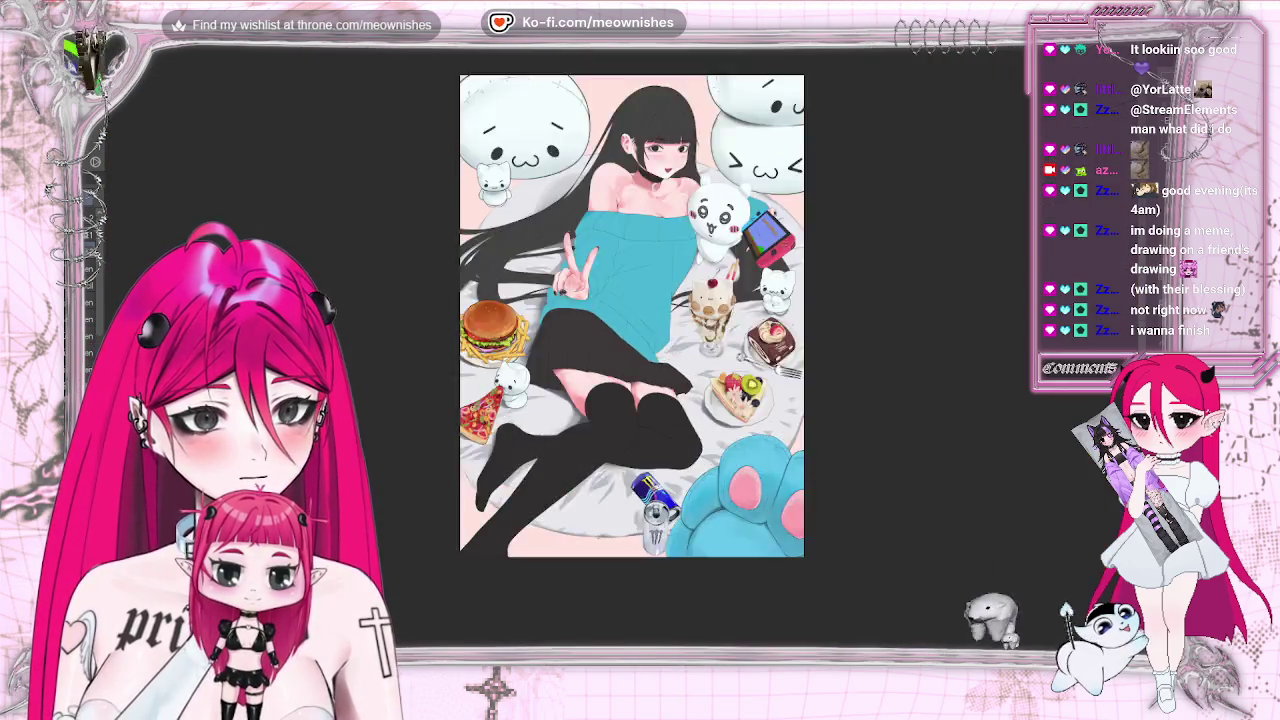
{"action": "key", "text": "ctrl+alt+0"}
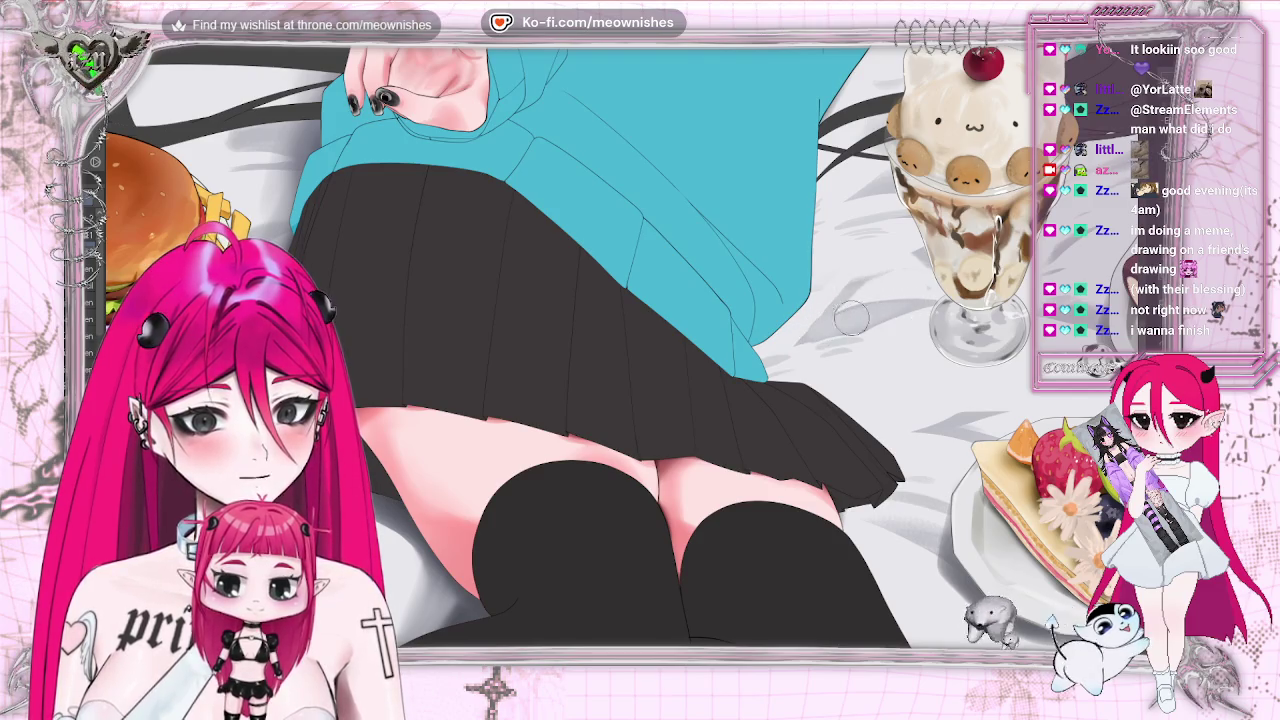
{"action": "scroll", "coordinate": [640, 345], "scroll_direction": "down", "scroll_amount": 5}
{"action": "scroll", "coordinate": [640, 345], "scroll_direction": "down", "scroll_amount": 1}
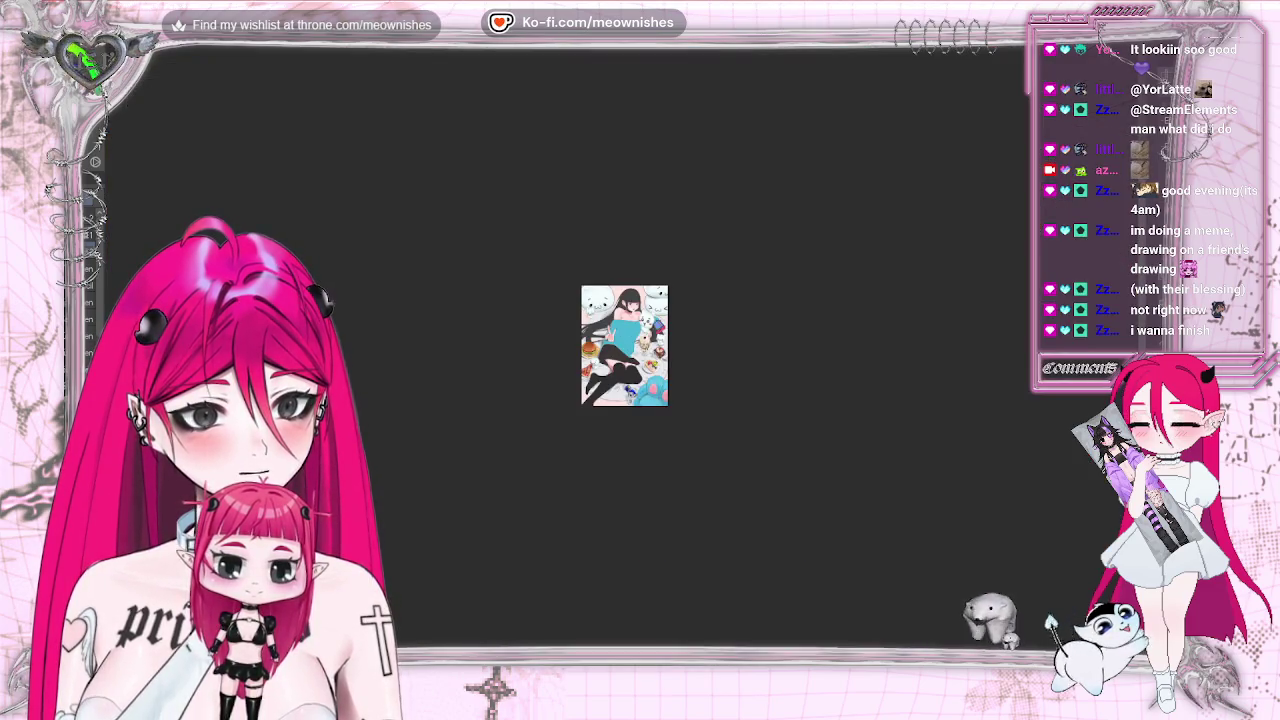
{"action": "scroll", "coordinate": [640, 345], "scroll_direction": "up", "scroll_amount": 3}
{"action": "scroll", "coordinate": [640, 345], "scroll_direction": "up", "scroll_amount": 2}
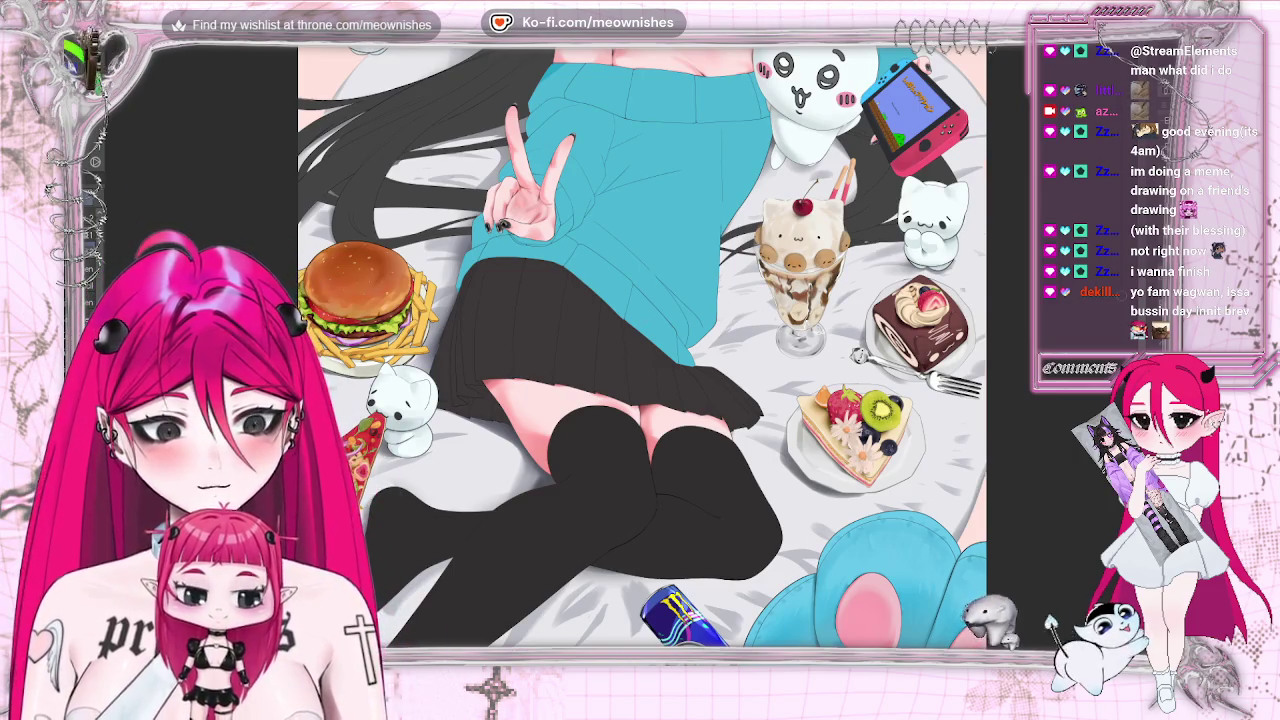
{"action": "scroll", "coordinate": [642, 347], "scroll_direction": "down", "scroll_amount": 3}
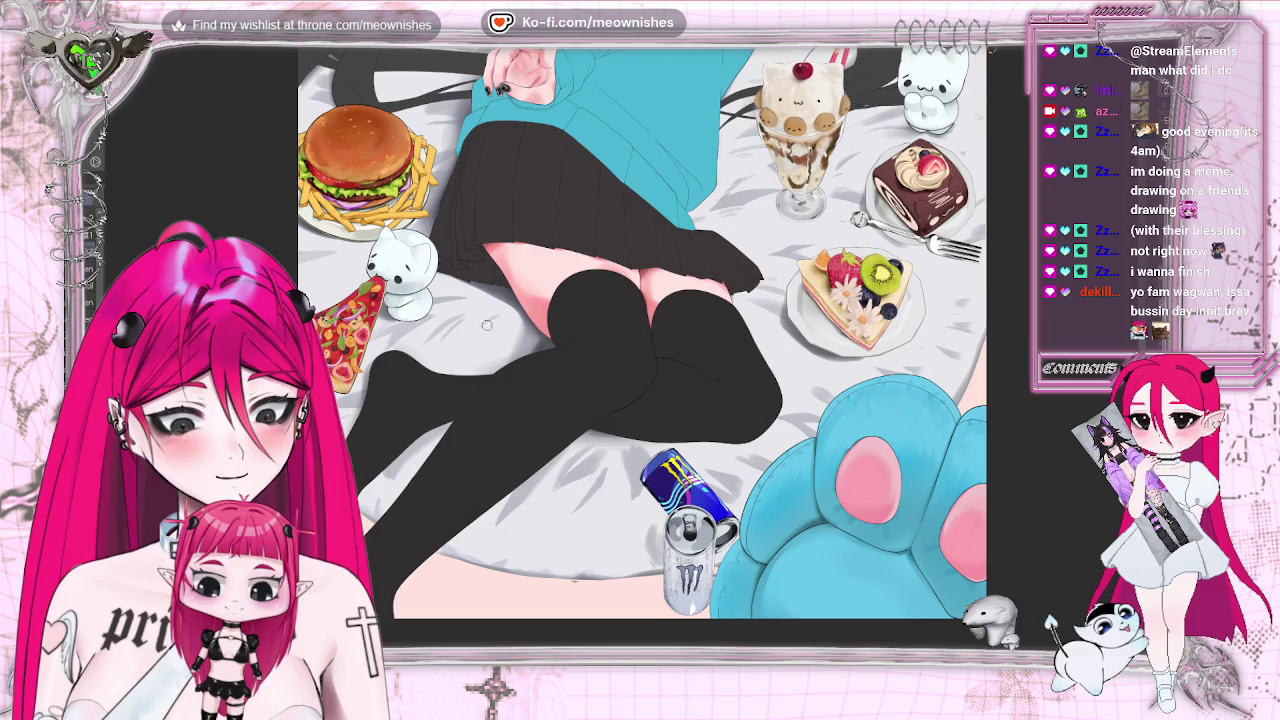
Preview the whole illustration fitted to the window, then return to the lower-half close-up
{"action": "key", "text": "ctrl+0"}
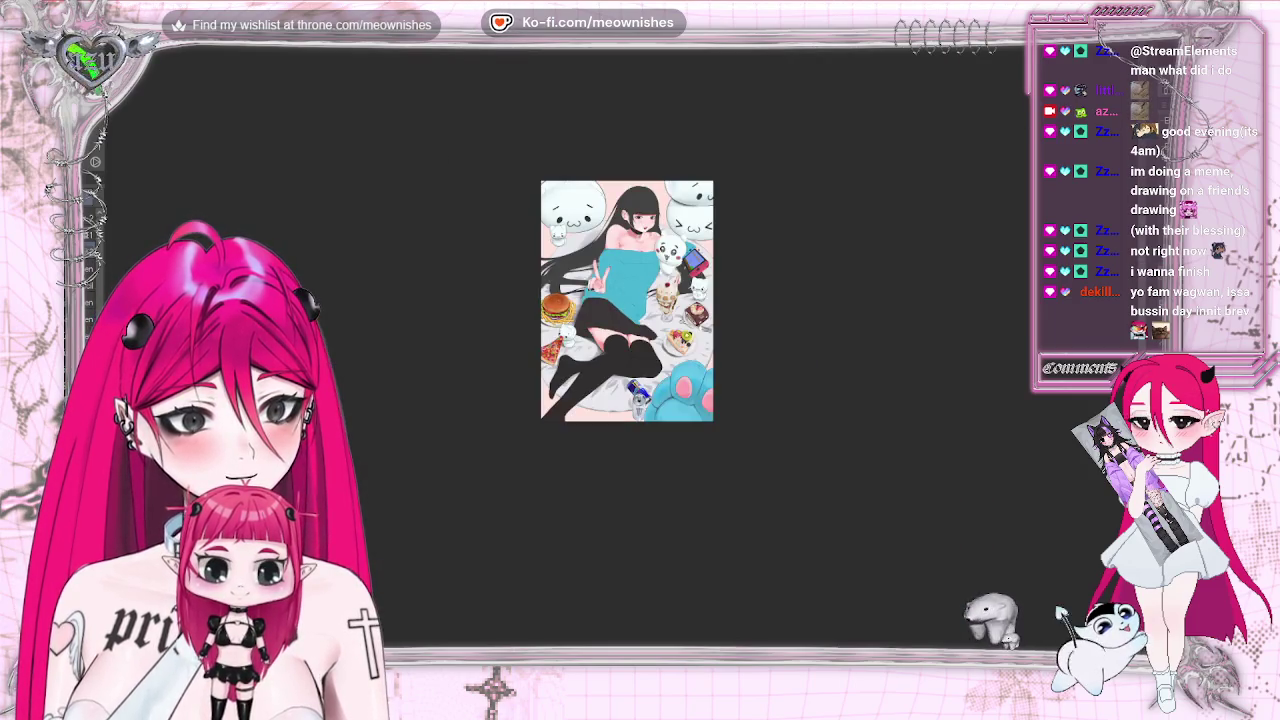
{"action": "key", "text": "ctrl+z"}
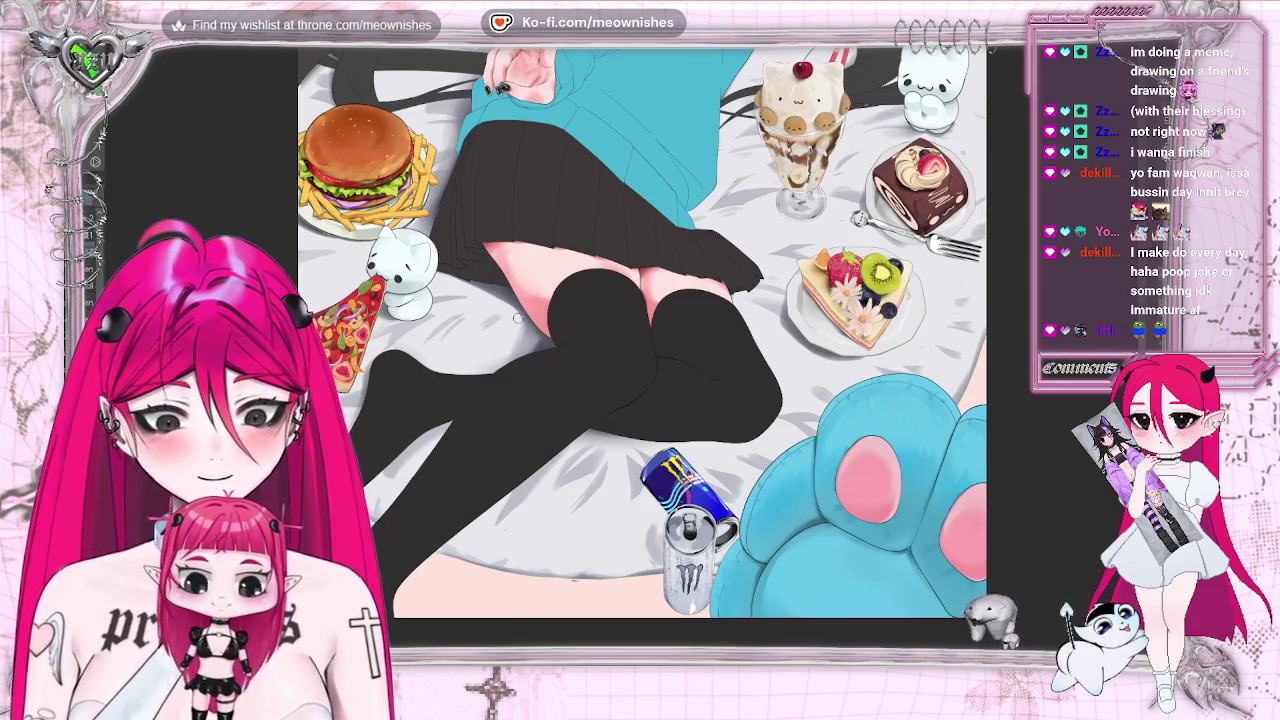
{"action": "scroll", "coordinate": [642, 332], "scroll_direction": "down", "scroll_amount": 5}
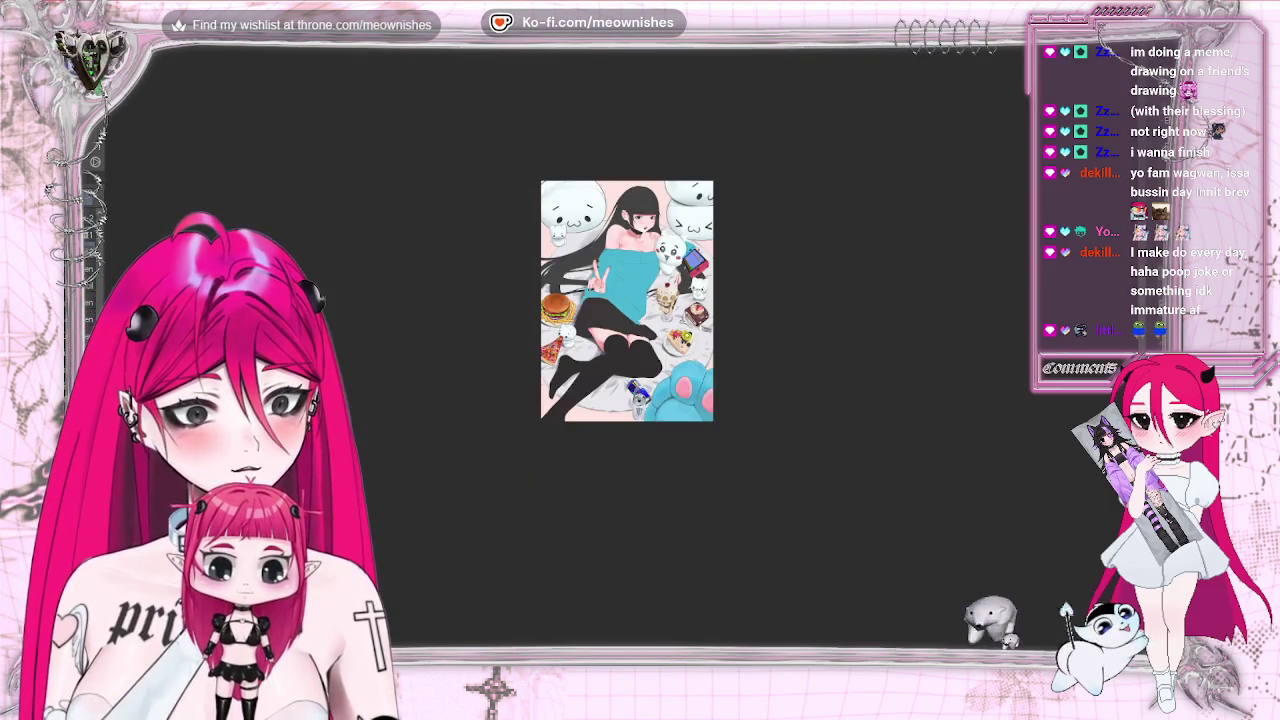
Alternate between the full artwork and the legs-and-food close-up, then flip the view horizontally
{"action": "scroll", "coordinate": [642, 332], "scroll_direction": "up", "scroll_amount": 5}
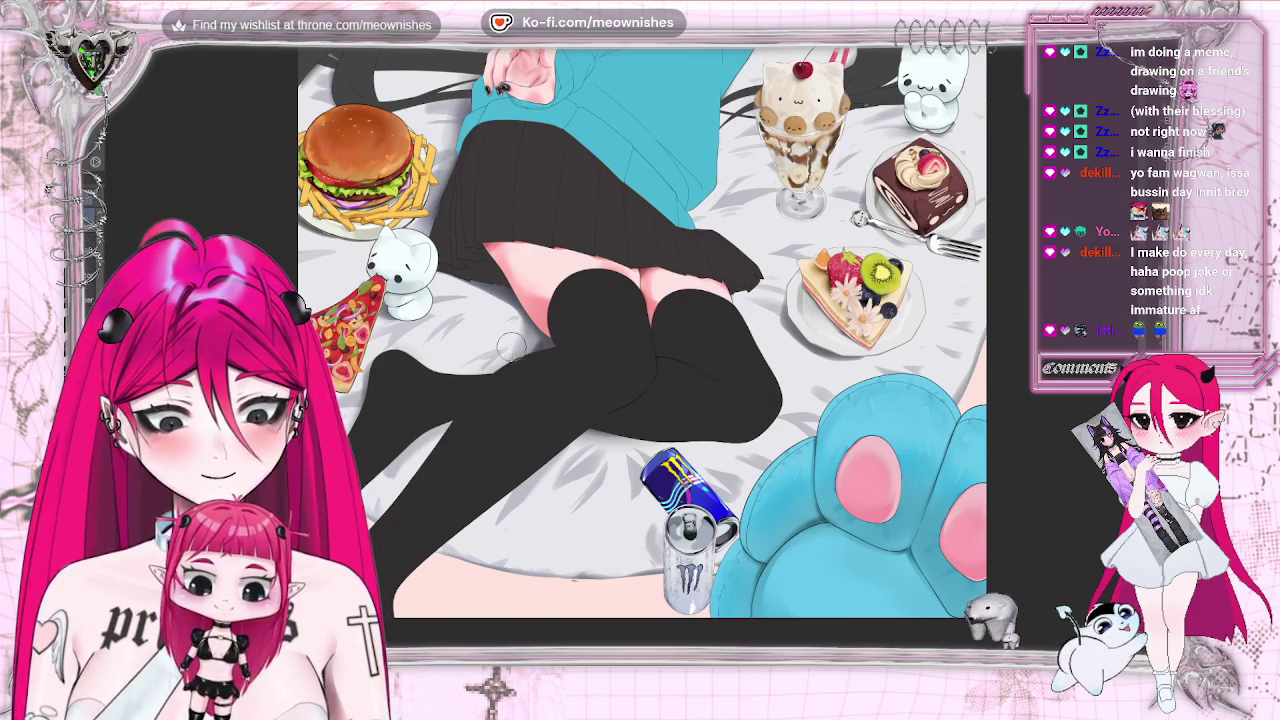
{"action": "scroll", "coordinate": [642, 332], "scroll_direction": "down", "scroll_amount": 3}
{"action": "scroll", "coordinate": [642, 332], "scroll_direction": "down", "scroll_amount": 1}
{"action": "scroll", "coordinate": [642, 332], "scroll_direction": "up", "scroll_amount": 1}
{"action": "scroll", "coordinate": [642, 332], "scroll_direction": "up", "scroll_amount": 3}
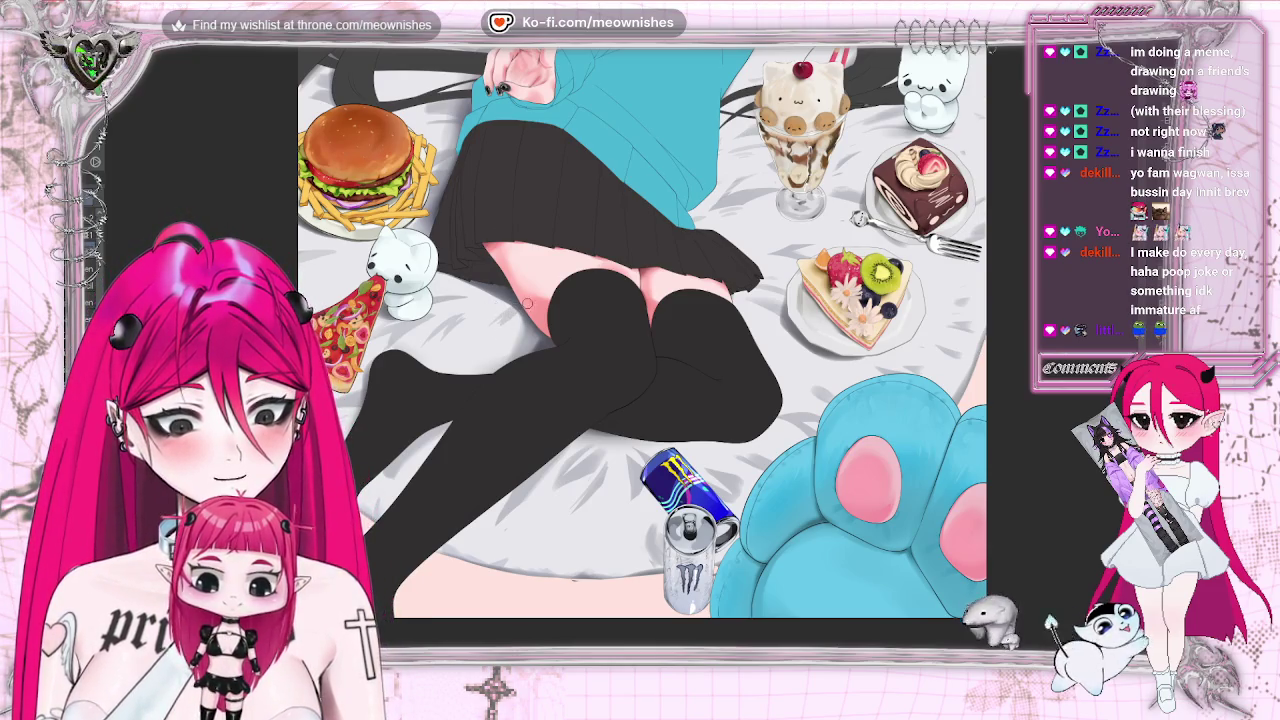
{"action": "key", "text": "ctrl+minus"}
{"action": "key", "text": "ctrl+minus"}
{"action": "key", "text": "ctrl+minus"}
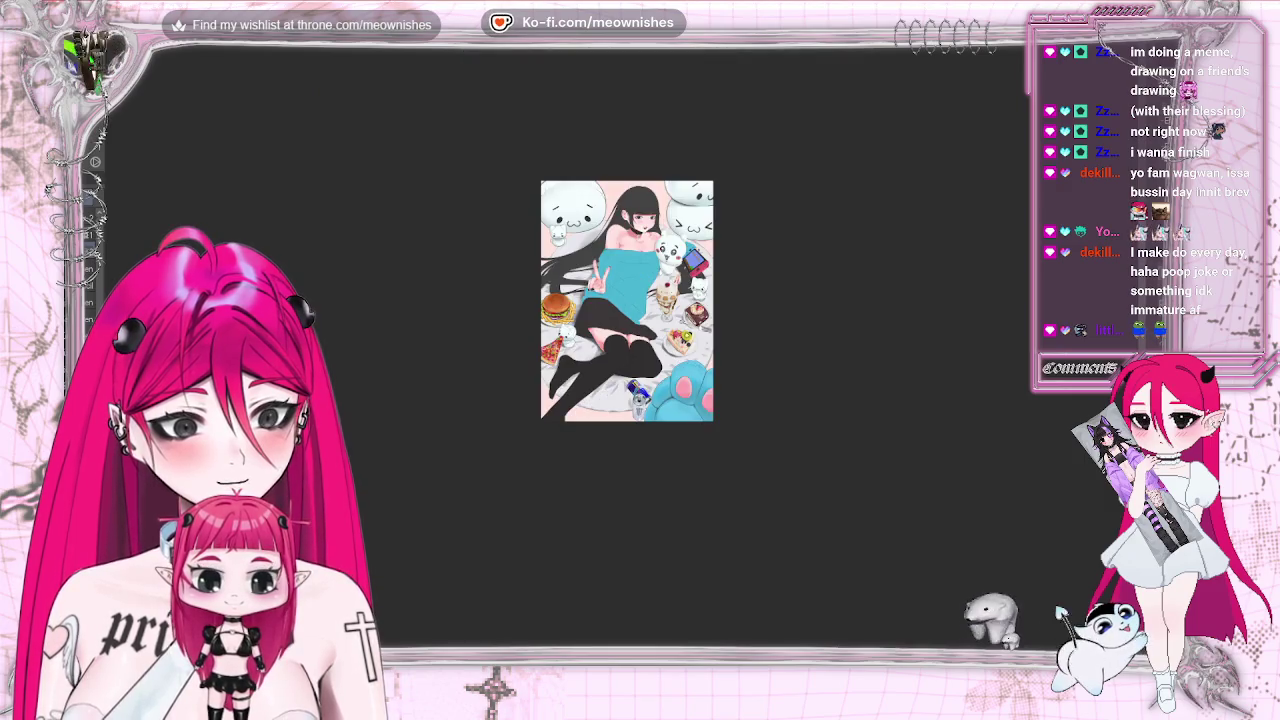
{"action": "key", "text": "ctrl+plus"}
{"action": "key", "text": "ctrl+plus"}
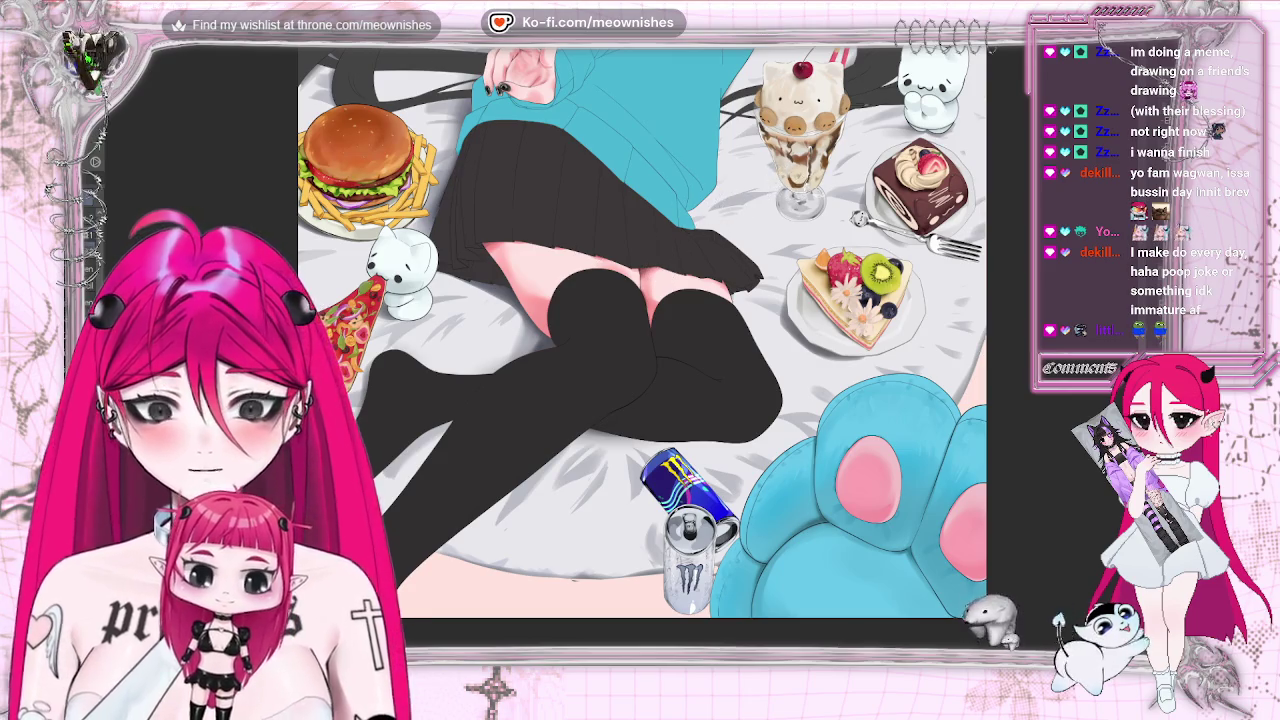
{"action": "key", "text": "ctrl+minus"}
{"action": "key", "text": "ctrl+plus"}
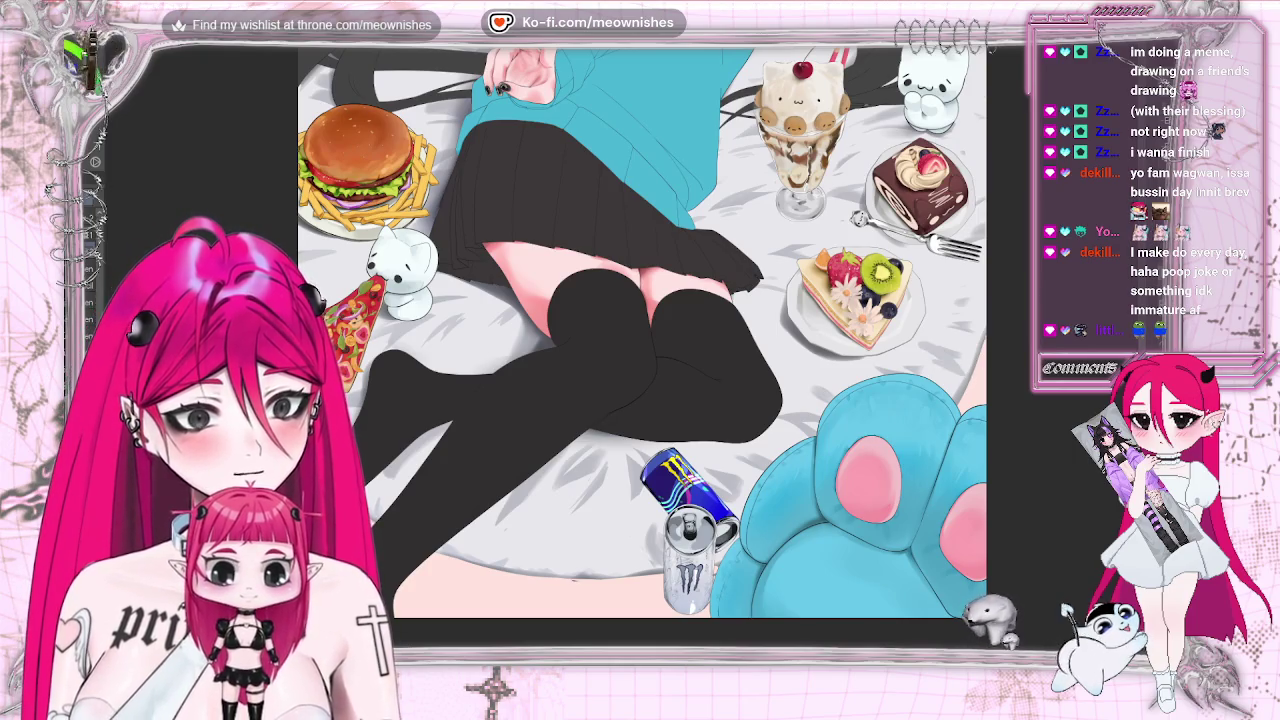
{"action": "key", "text": "h"}
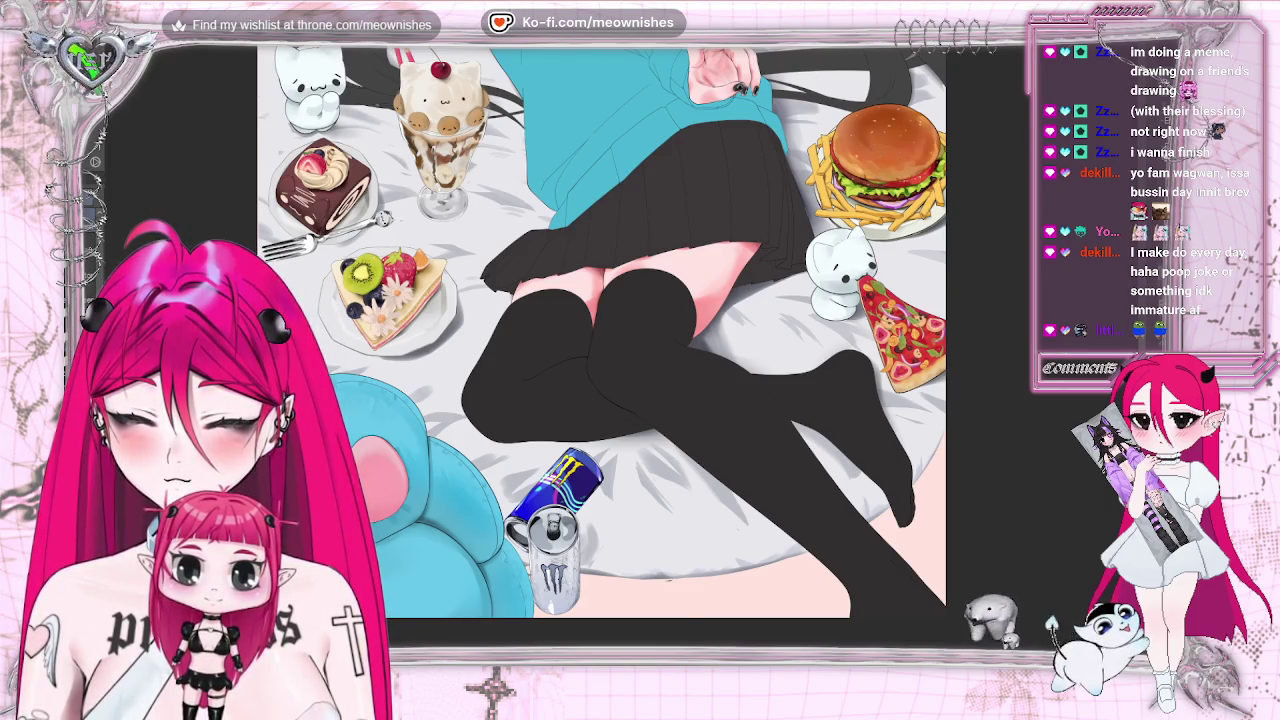
Unflip the view and fit the whole illustration in the window
{"action": "key", "text": "h"}
{"action": "key", "text": "ctrl+0"}
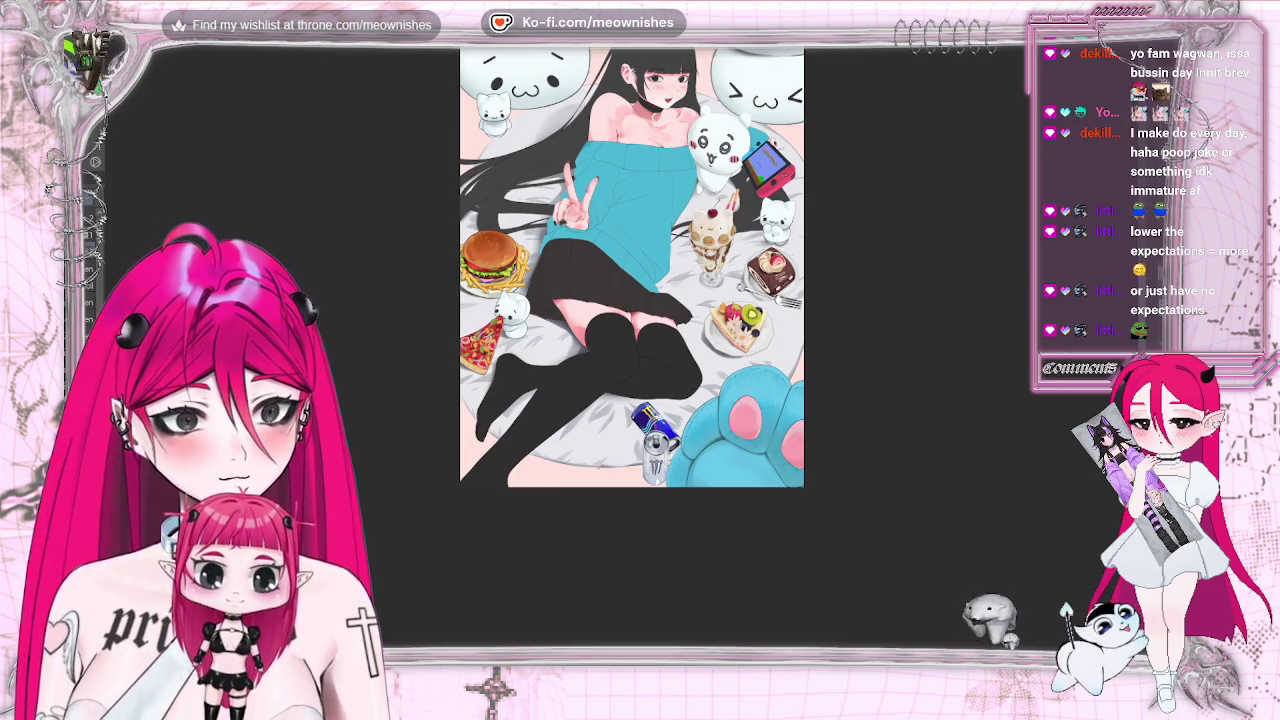
Zoom in and pan to frame the legs, blue paw cushion and energy drink can
{"action": "scroll", "coordinate": [622, 314], "scroll_direction": "down", "scroll_amount": 3}
{"action": "scroll", "coordinate": [619, 360], "scroll_direction": "up", "scroll_amount": 5}
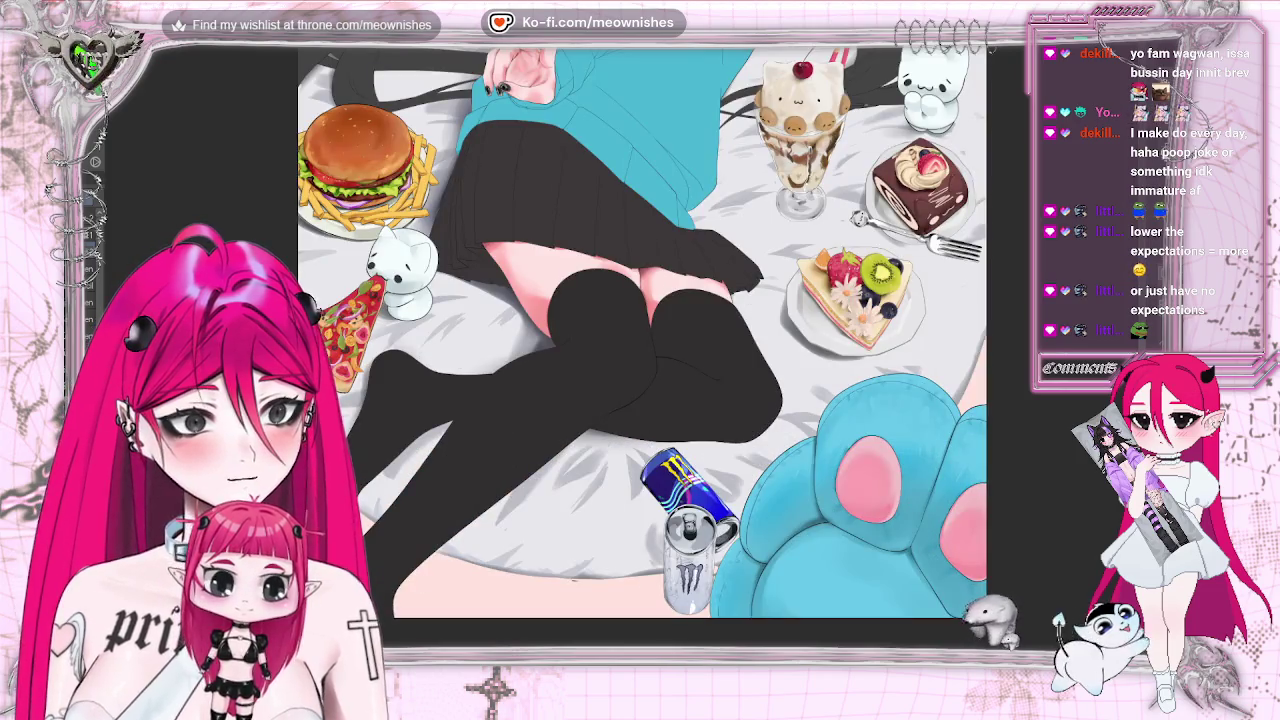
{"action": "scroll", "coordinate": [640, 330], "scroll_direction": "down", "scroll_amount": 2}
{"action": "scroll", "coordinate": [640, 330], "scroll_direction": "down", "scroll_amount": 1}
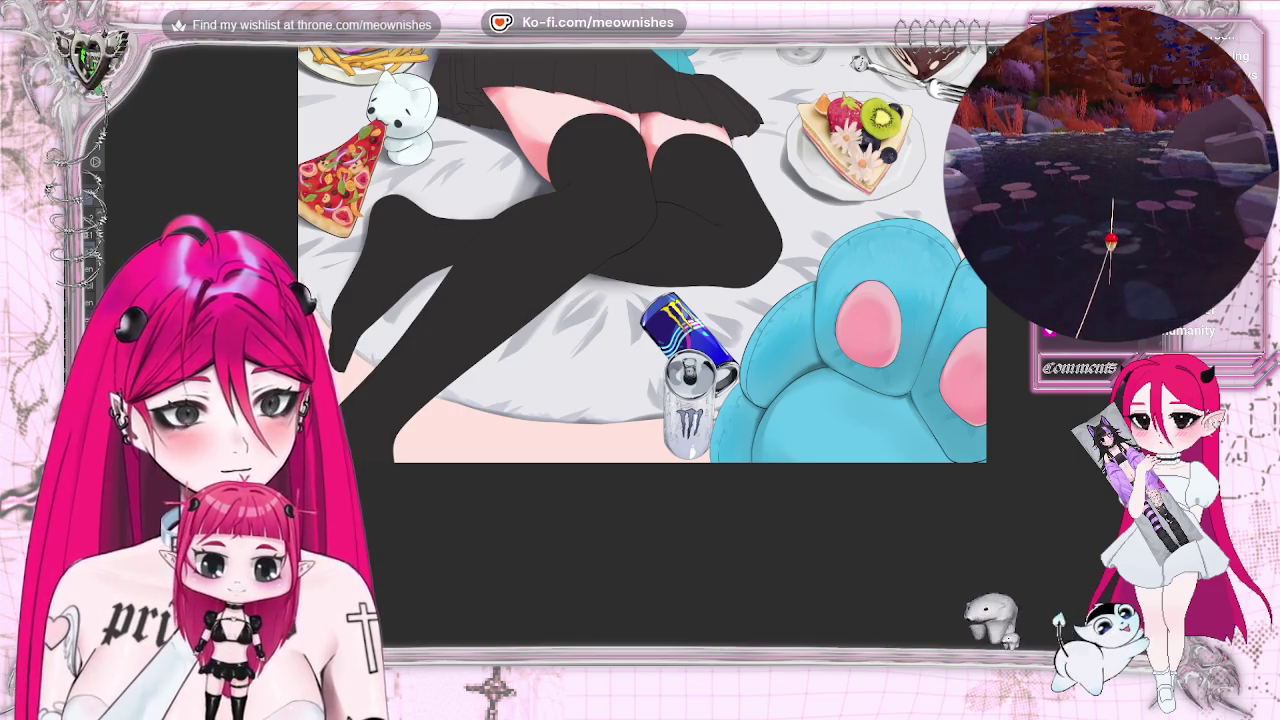
{"action": "scroll", "coordinate": [640, 260], "scroll_direction": "down", "scroll_amount": 5}
{"action": "scroll", "coordinate": [627, 262], "scroll_direction": "up", "scroll_amount": 4}
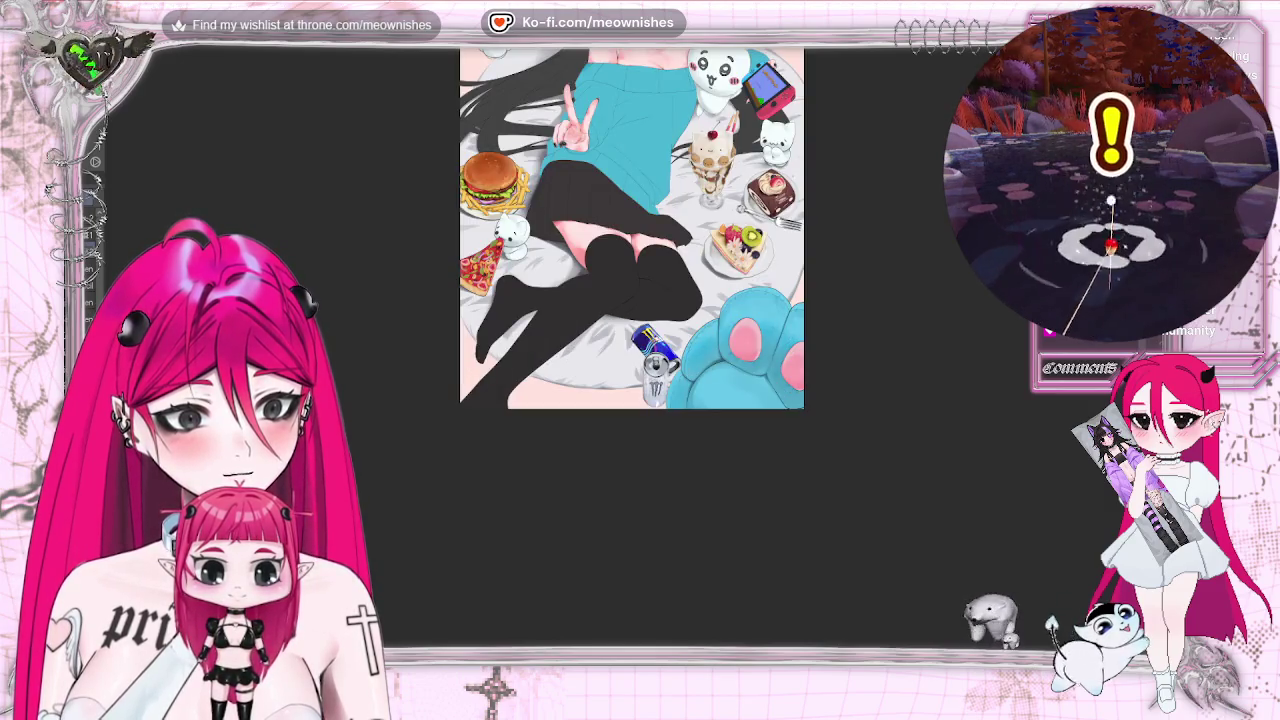
{"action": "scroll", "coordinate": [631, 254], "scroll_direction": "down", "scroll_amount": 1}
{"action": "scroll", "coordinate": [631, 288], "scroll_direction": "up", "scroll_amount": 2}
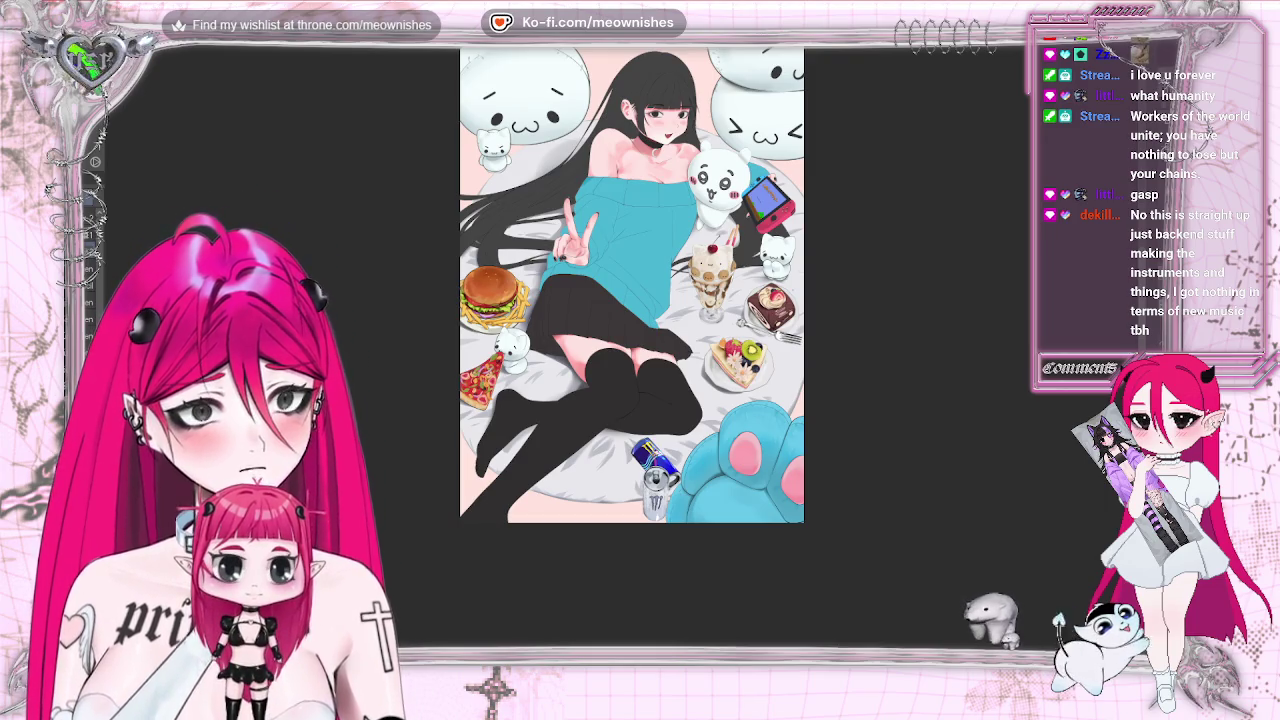
{"action": "scroll", "coordinate": [865, 214], "scroll_direction": "up", "scroll_amount": 5}
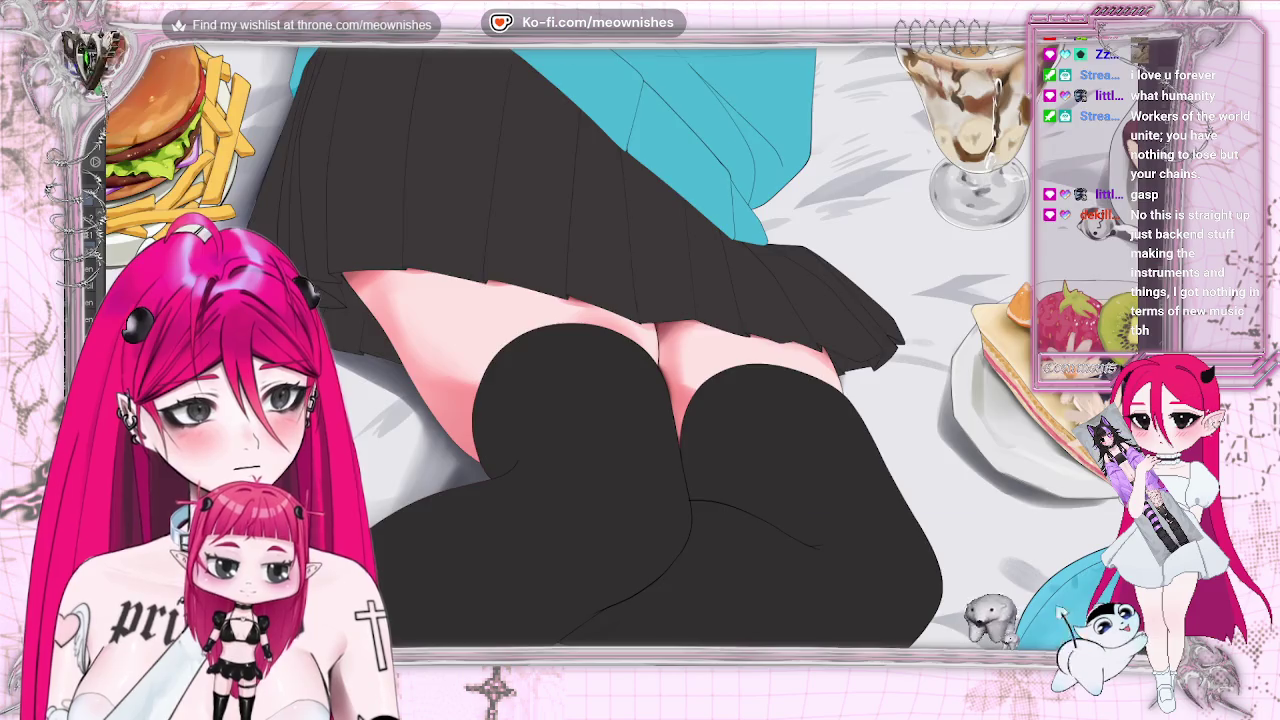
{"action": "key", "text": "ctrl+0"}
{"action": "key", "text": "ctrl+plus"}
{"action": "key", "text": "ctrl+plus"}
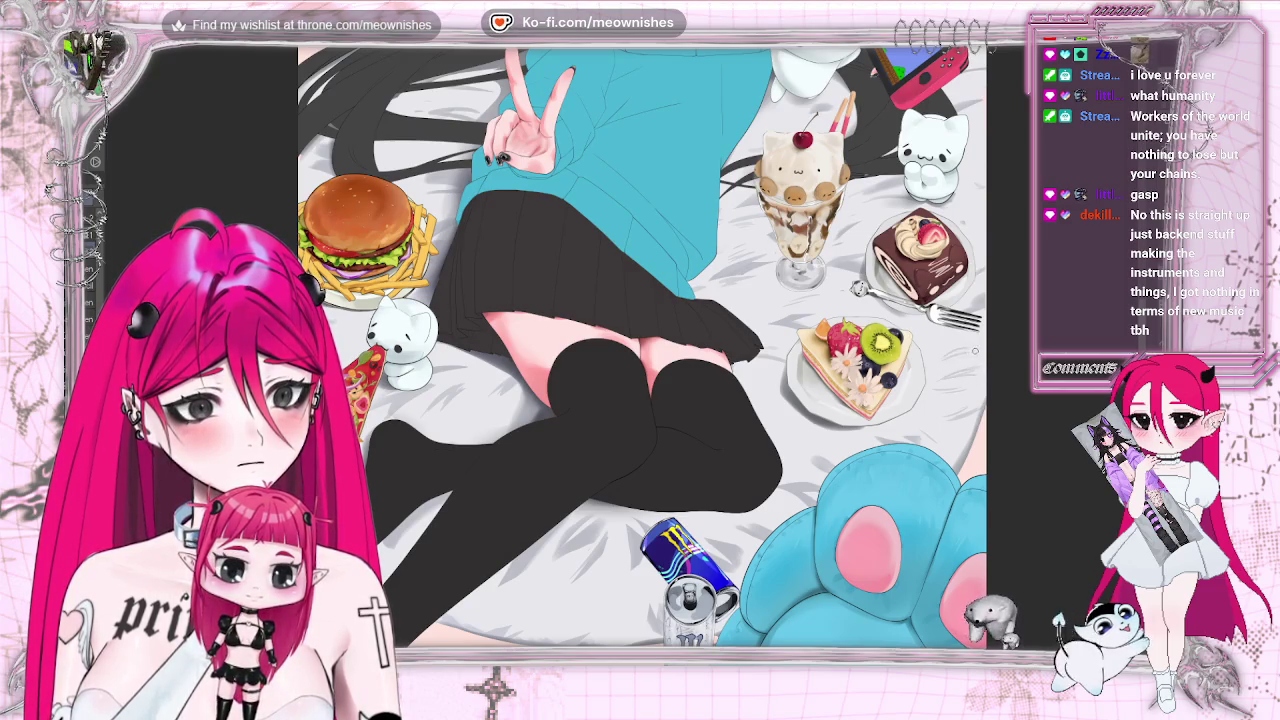
{"action": "key", "text": "ctrl+0"}
{"action": "key", "text": "ctrl+alt+0"}
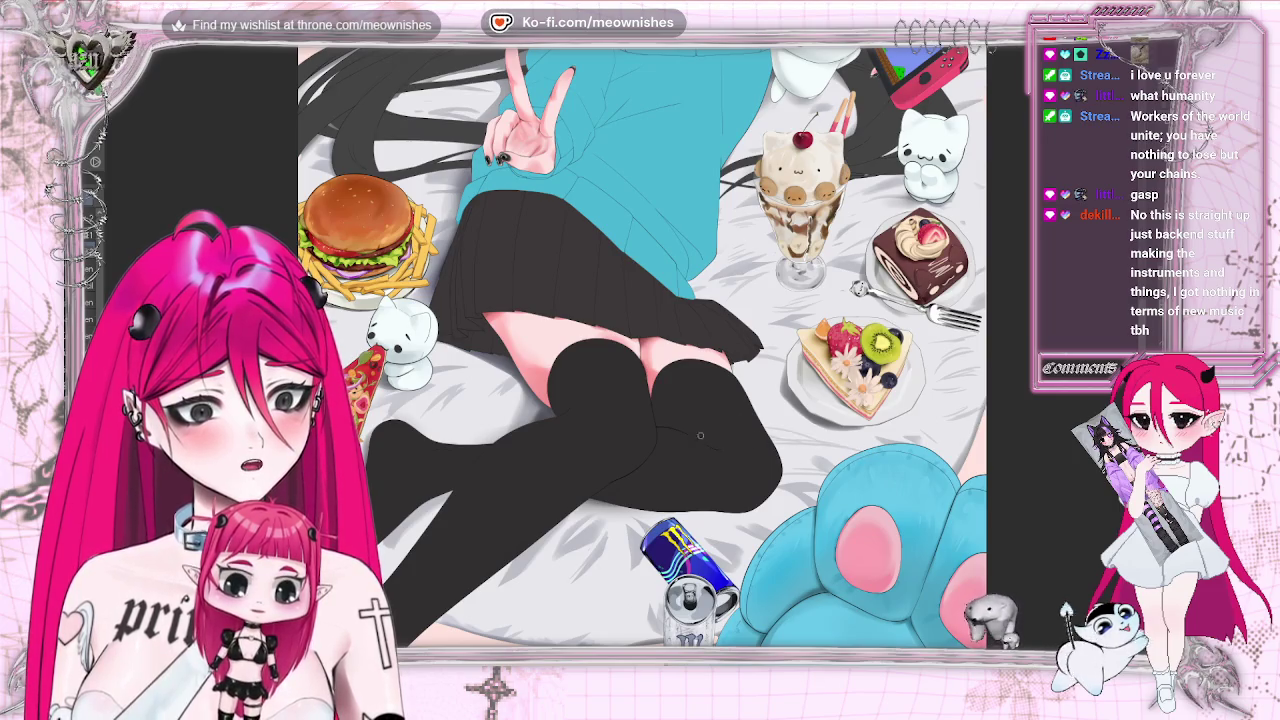
{"action": "key", "text": "ctrl+0"}
{"action": "scroll", "coordinate": [632, 284], "scroll_direction": "down", "scroll_amount": 3}
{"action": "scroll", "coordinate": [632, 284], "scroll_direction": "up", "scroll_amount": 3}
{"action": "scroll", "coordinate": [632, 340], "scroll_direction": "up", "scroll_amount": 3}
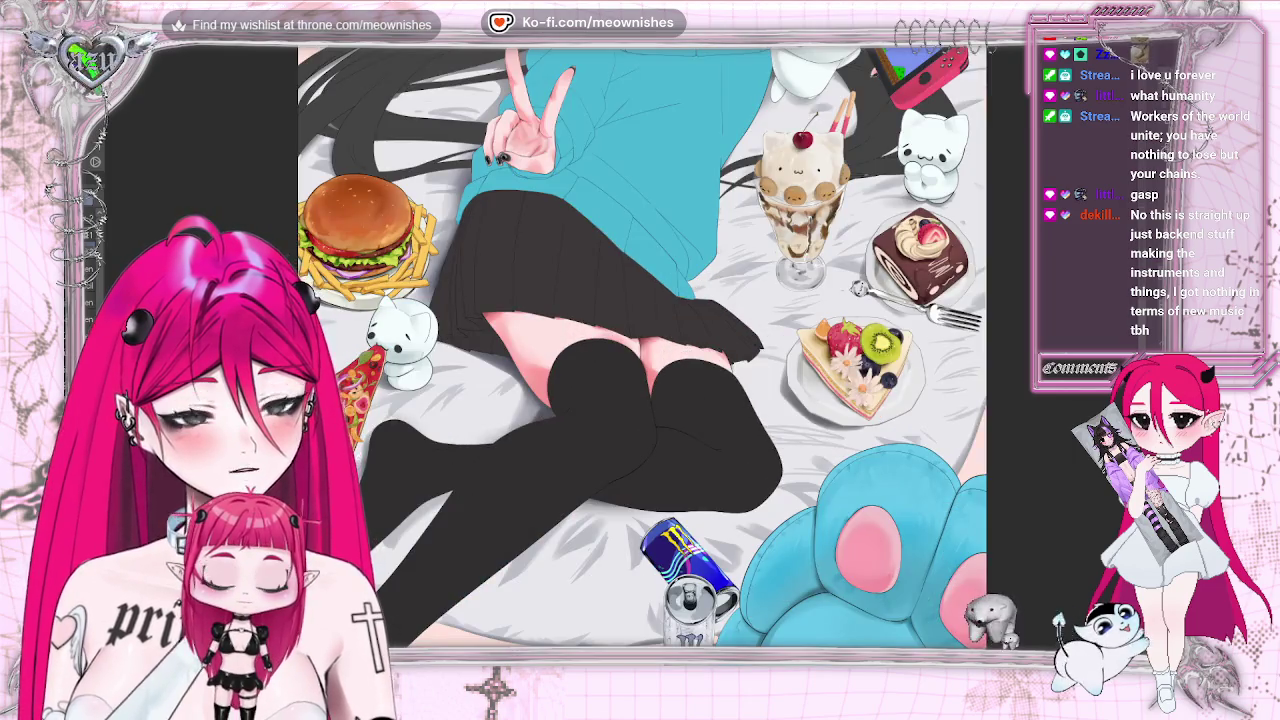